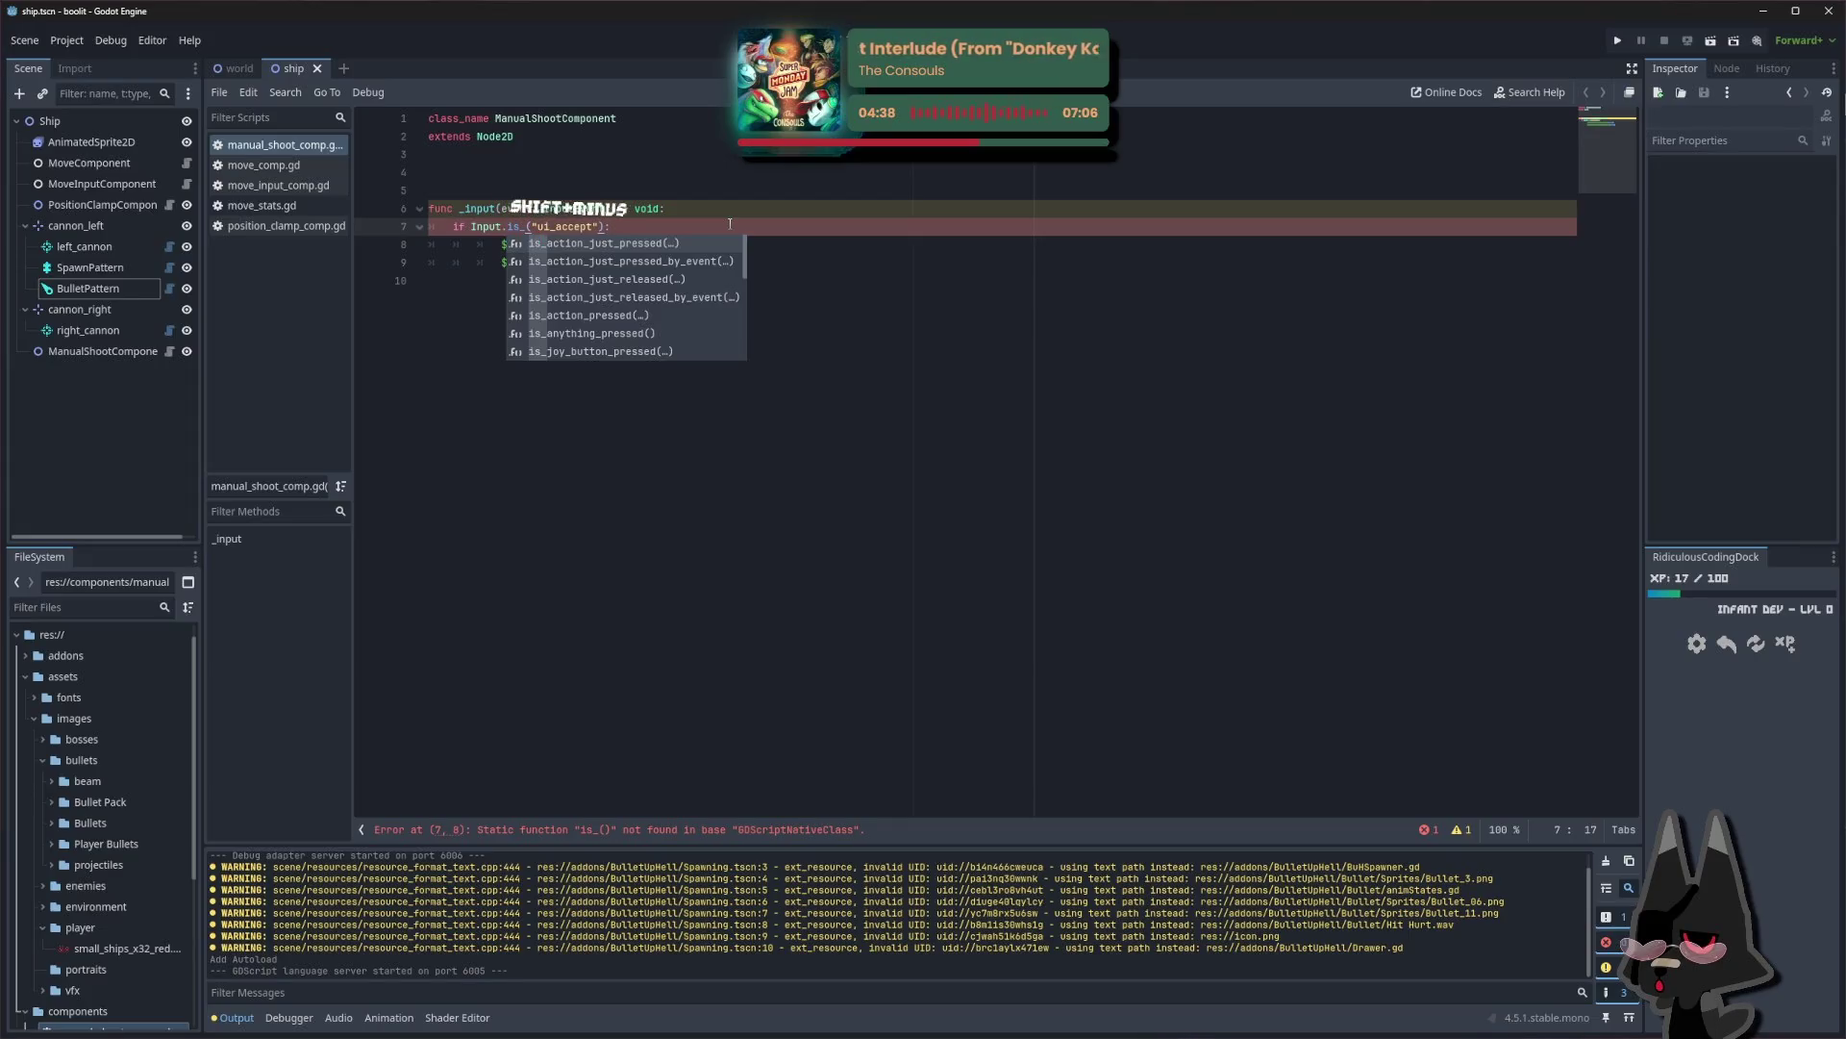
Replace the broken call after Input. with is_action_pressed, so the check reads Input.is_action_pressed("ui_accept")
type("_")
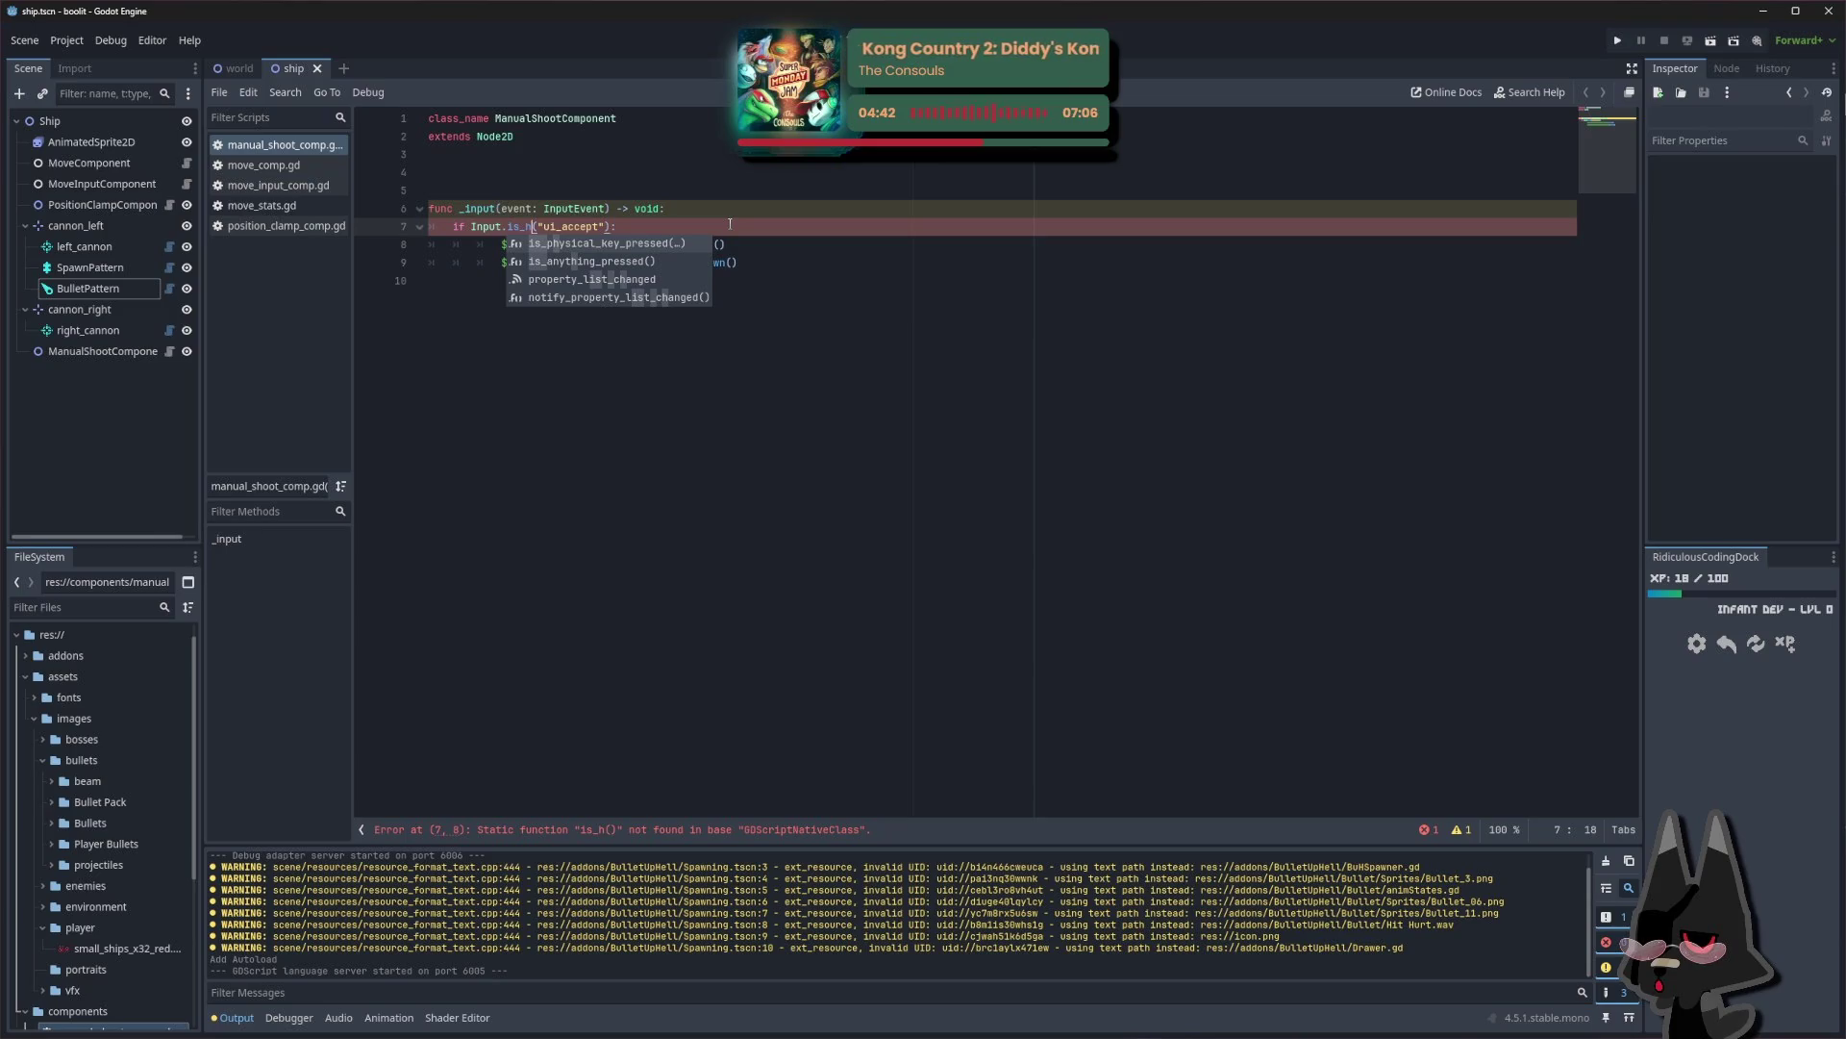
key("BackSpace")
key("BackSpace")
key("BackSpace")
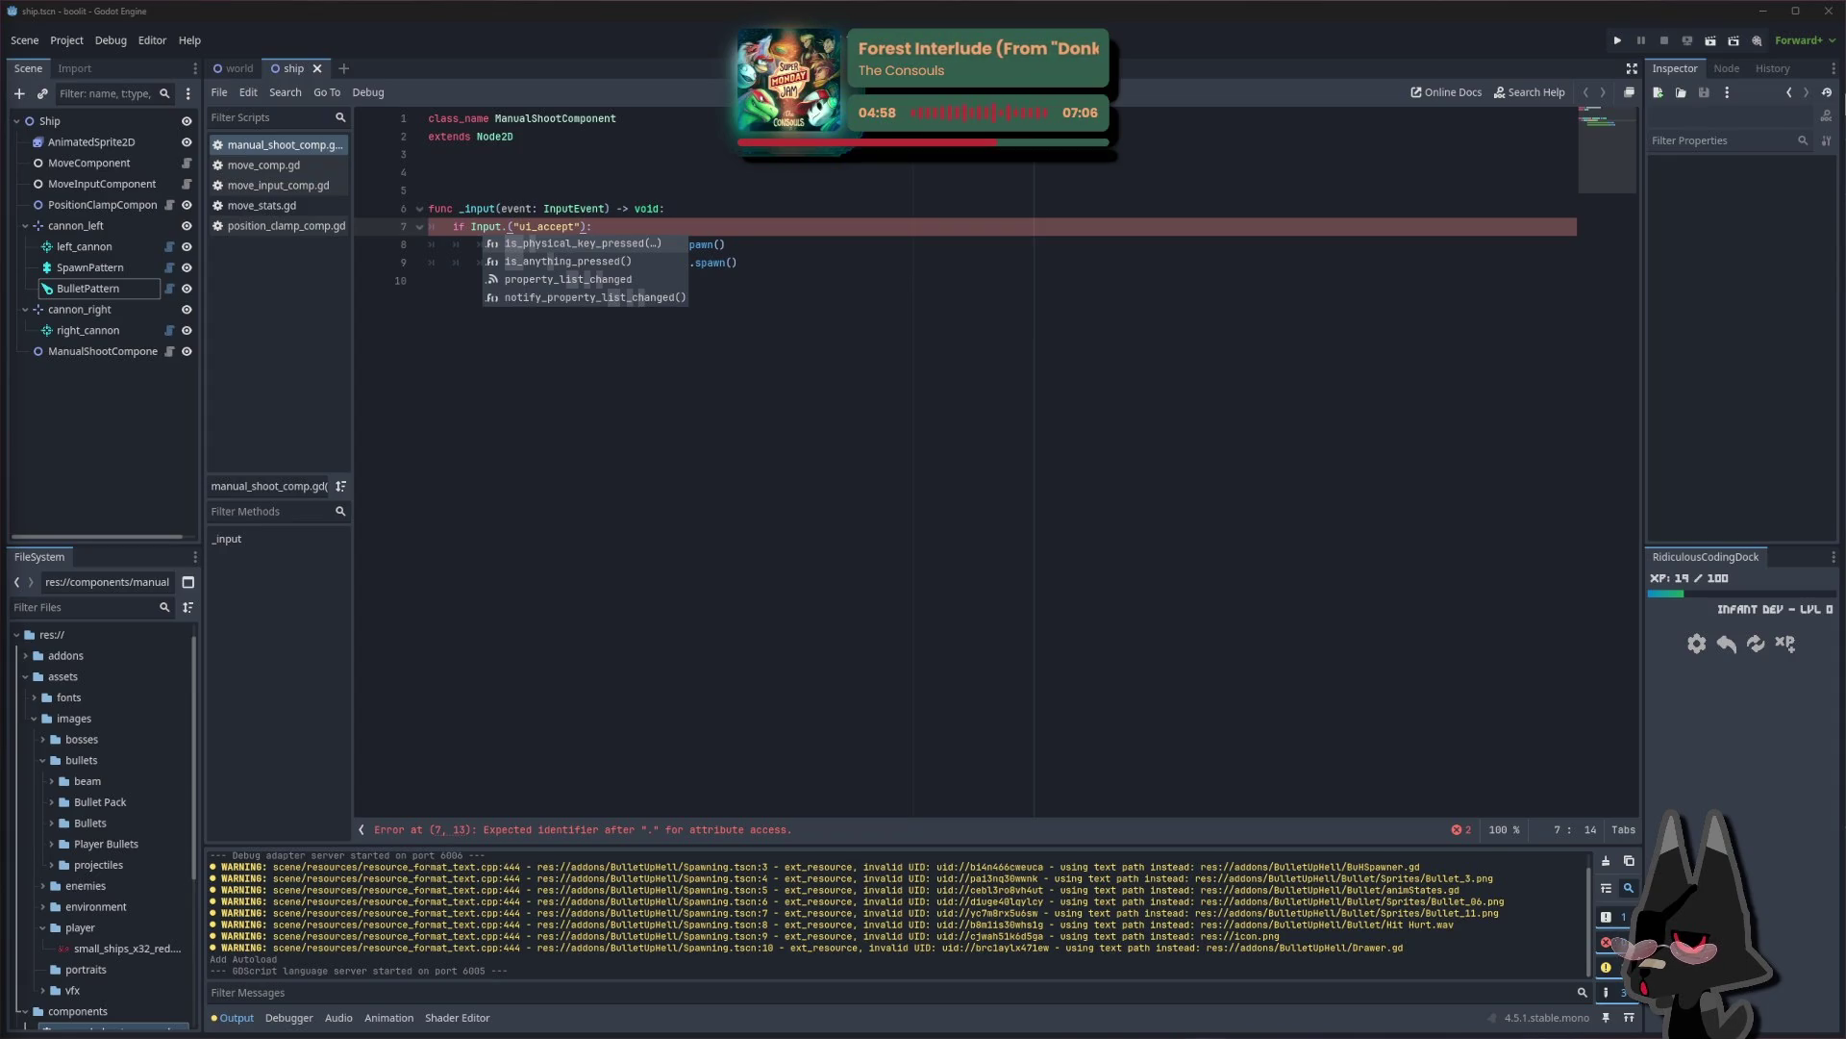
left_click(612, 231)
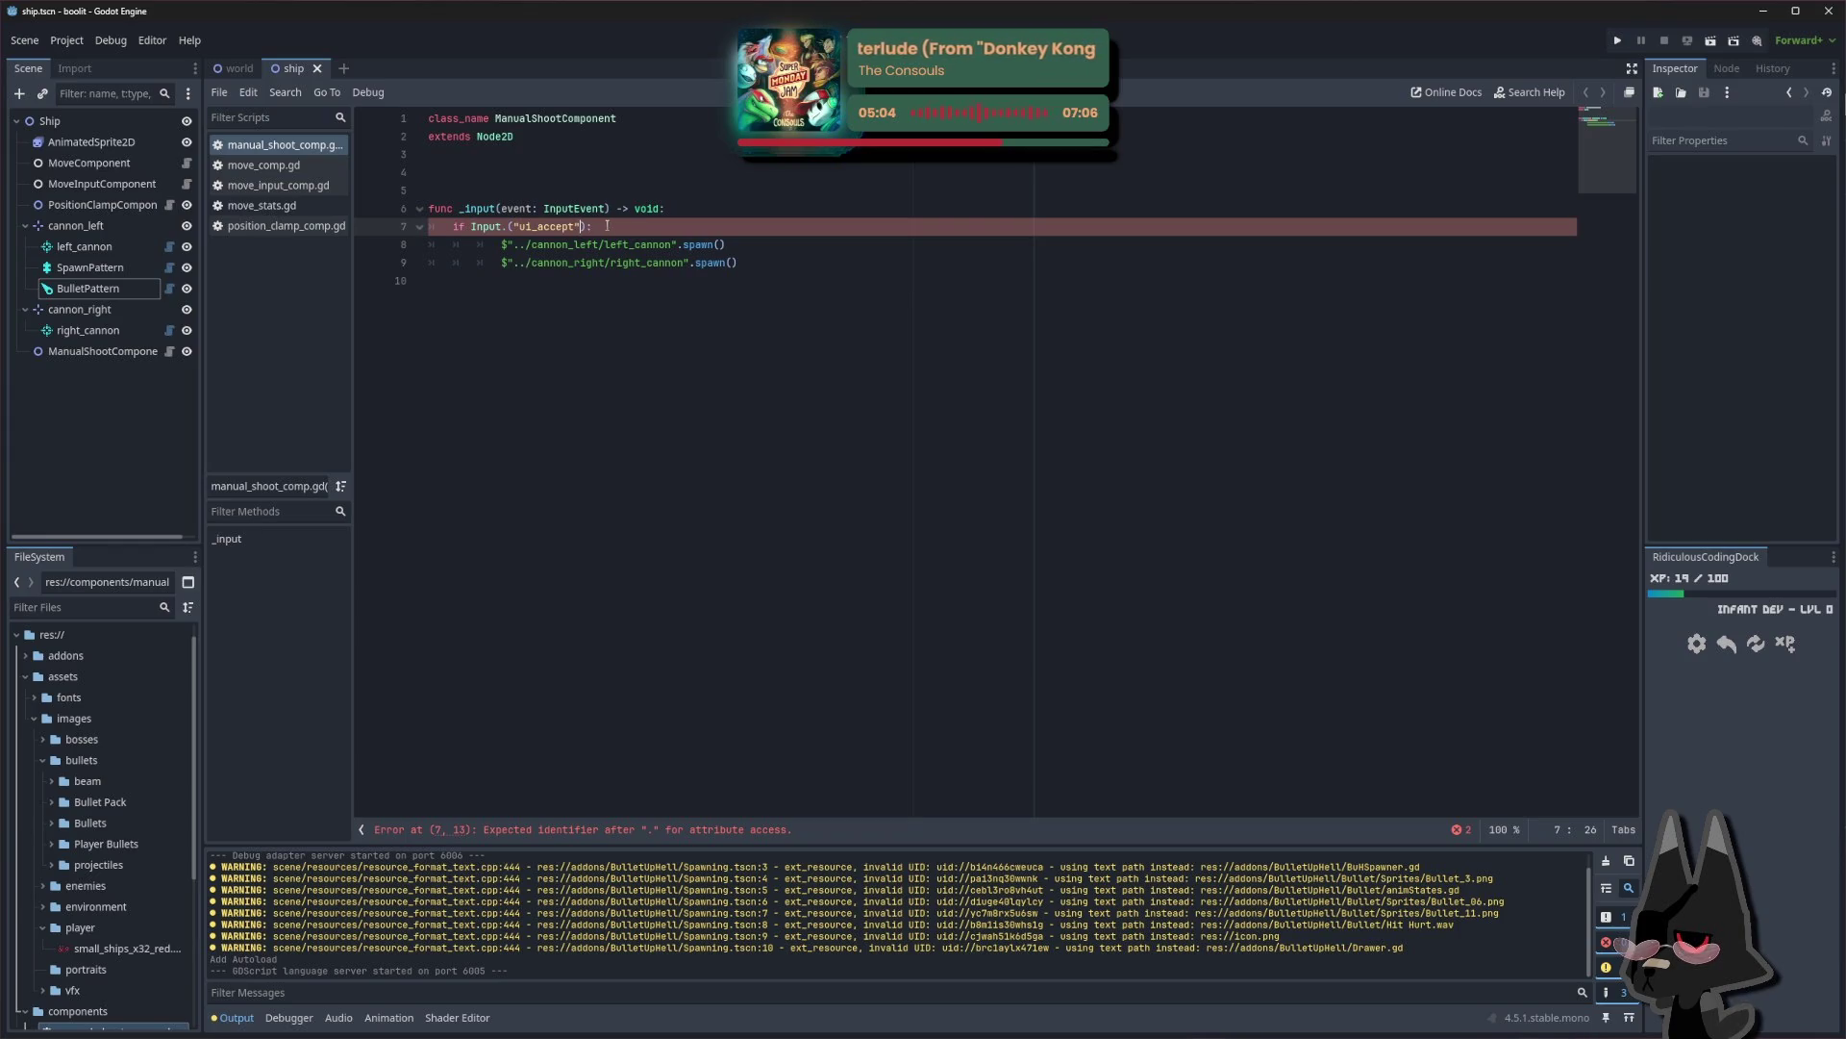
left_click(516, 226)
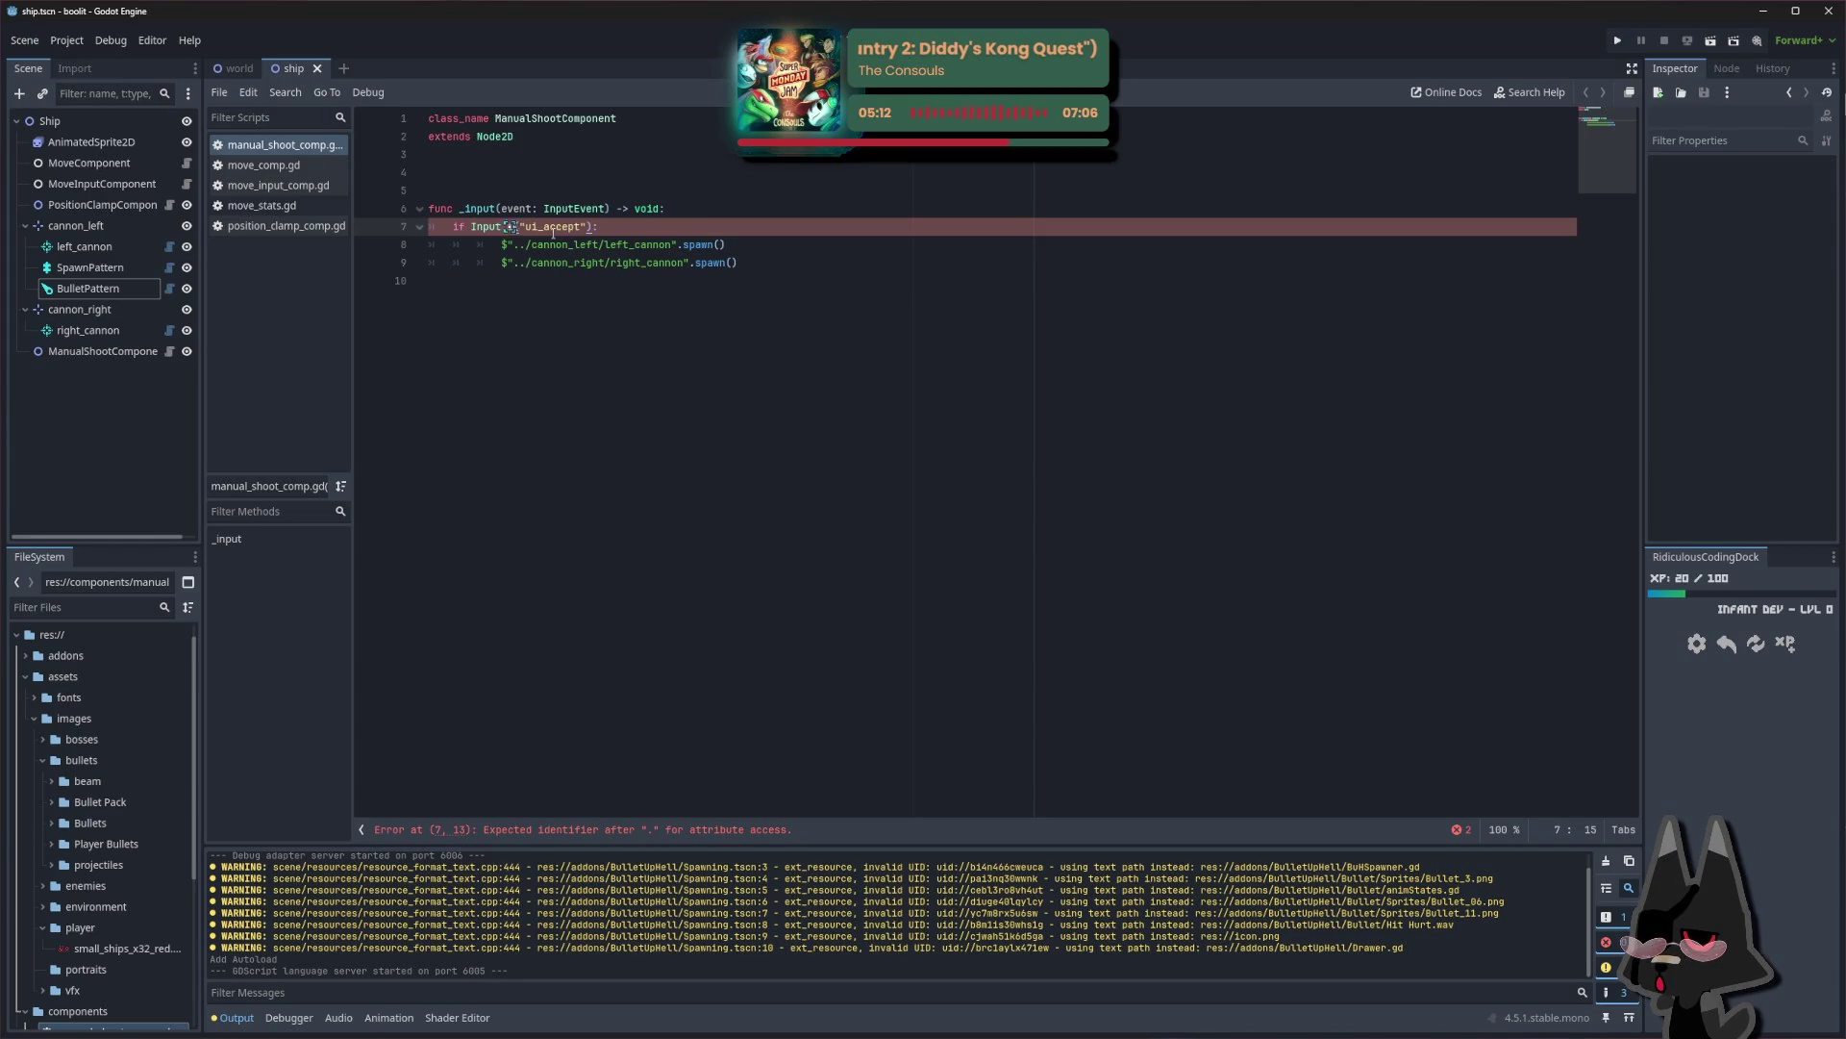
type("is_action")
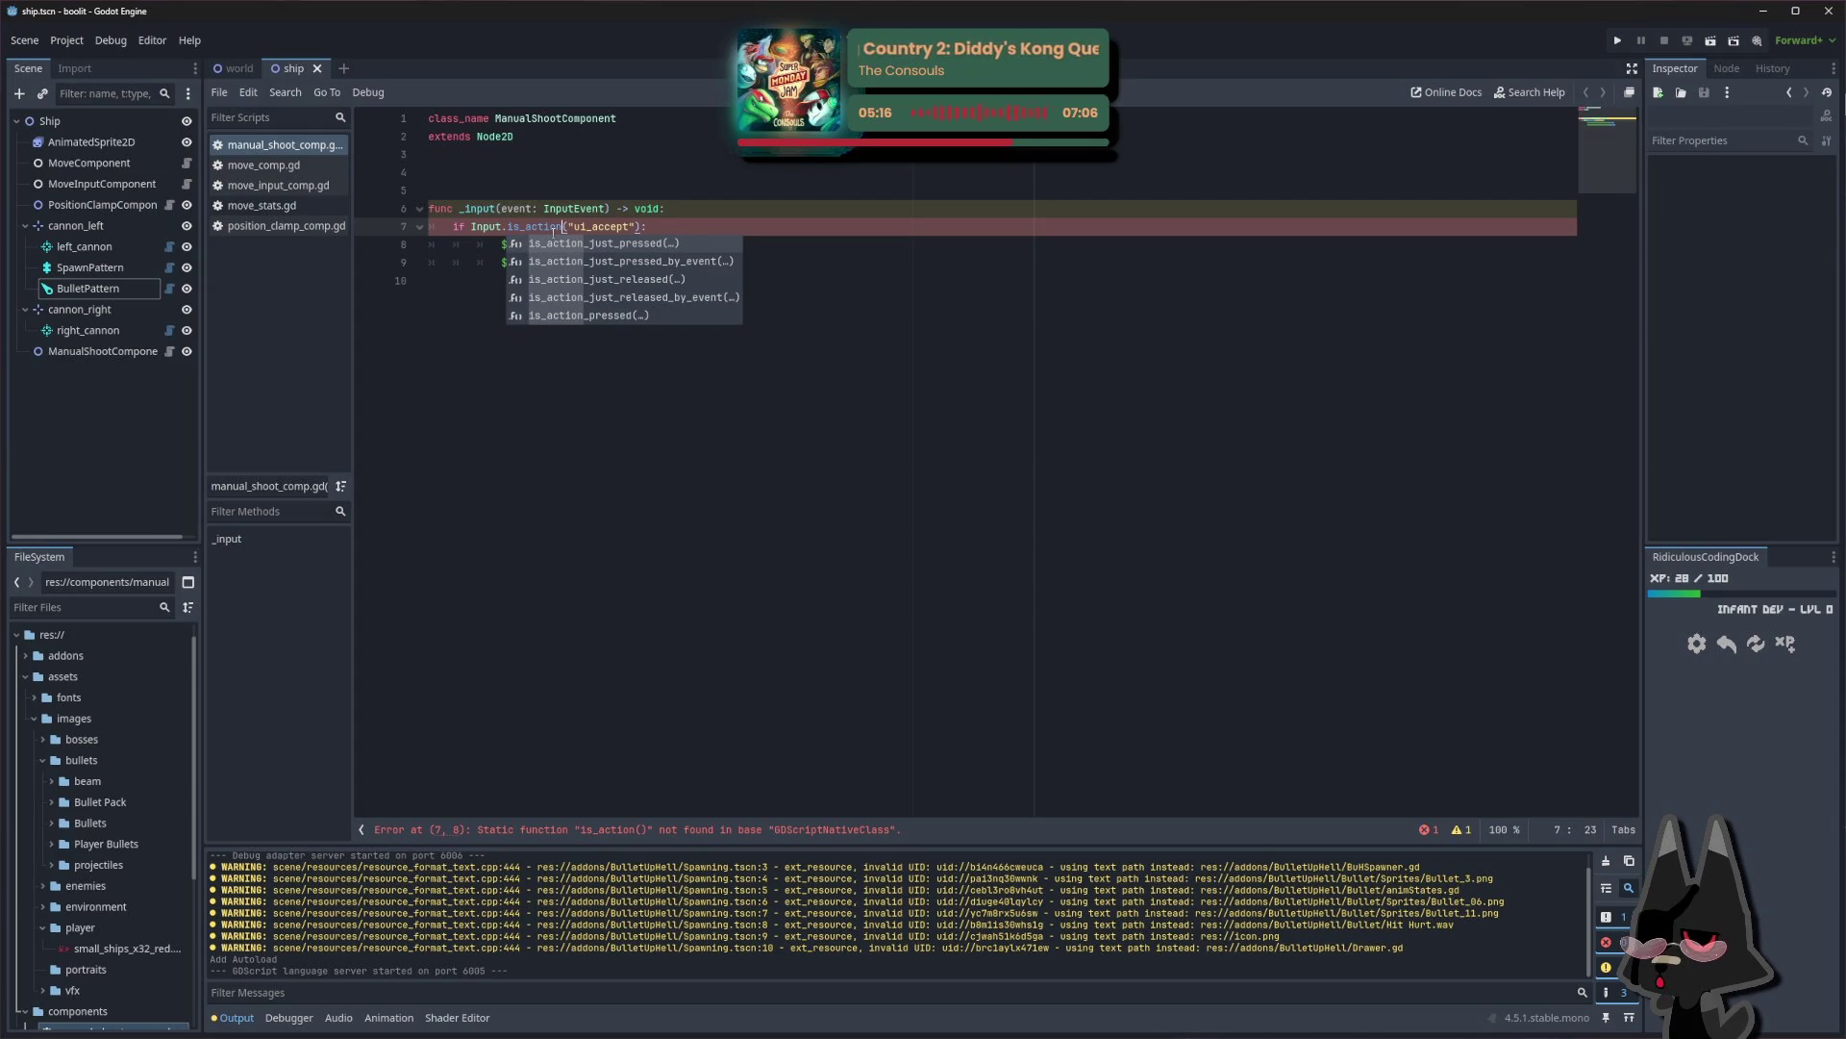
key("Down")
key("Down")
key("Down")
key("Return")
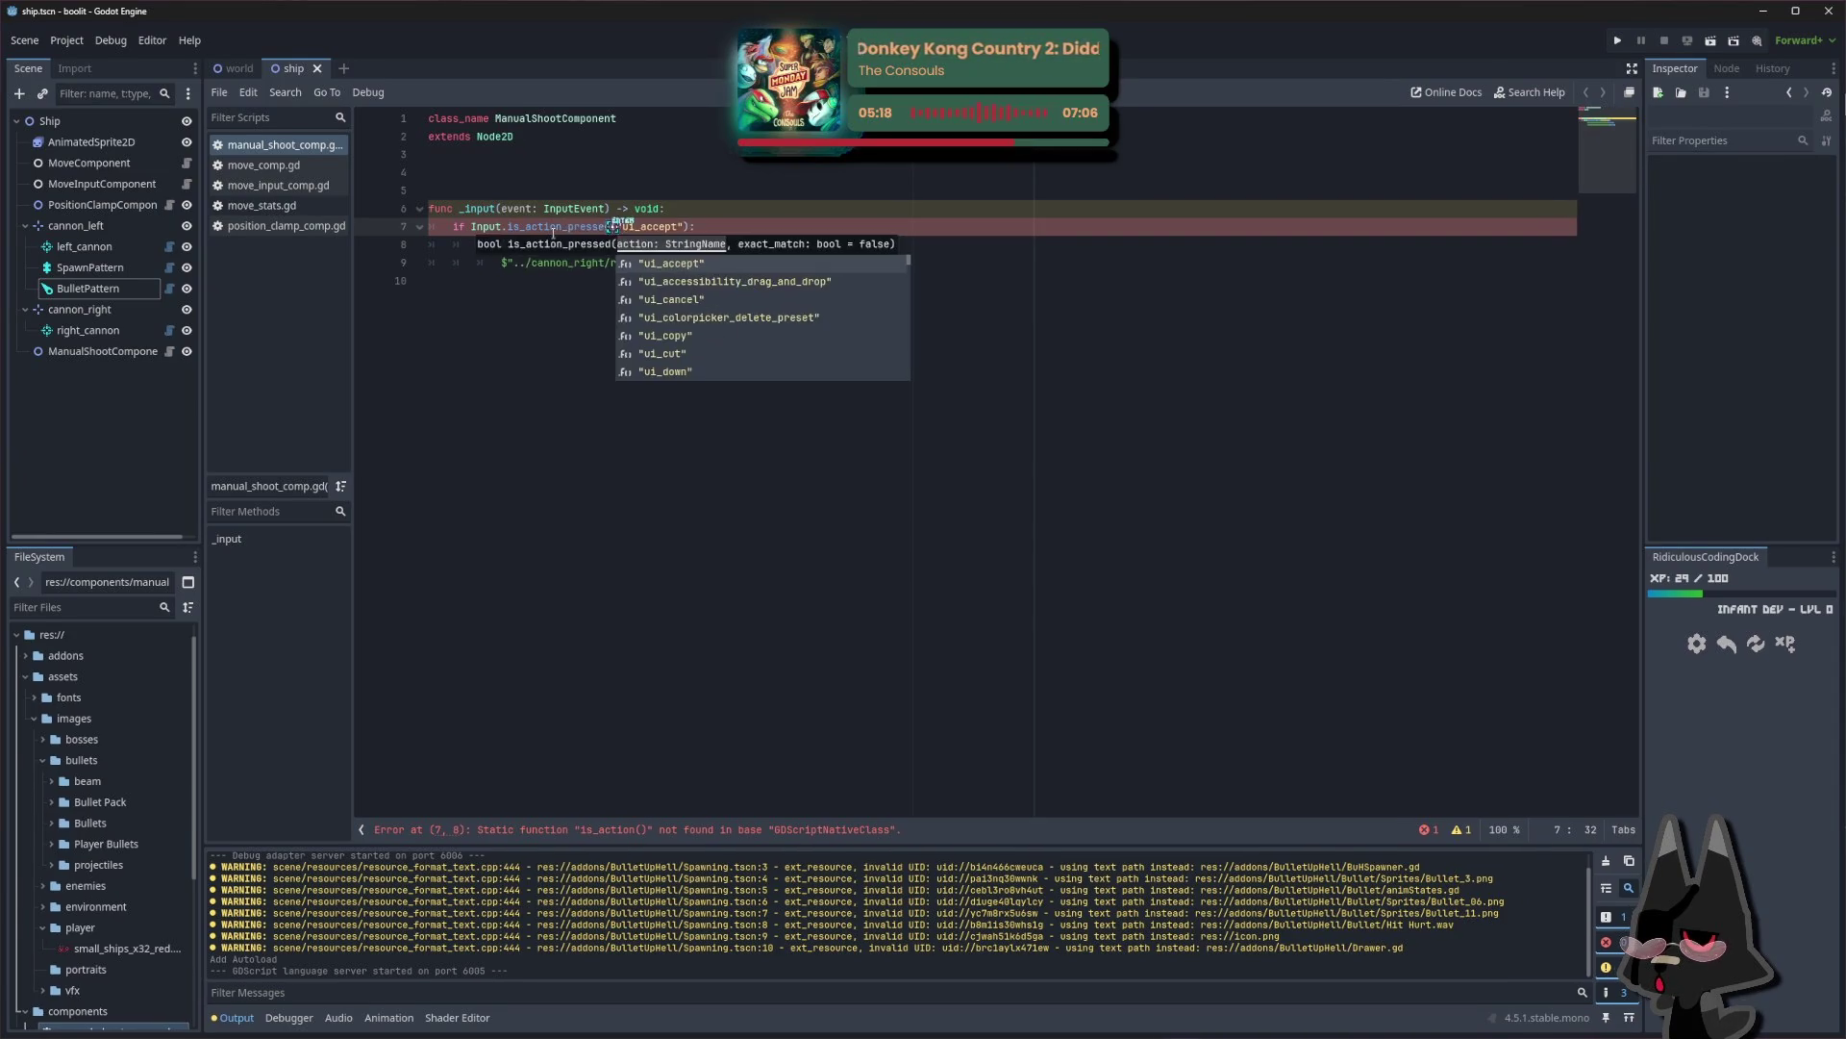
left_click(702, 221)
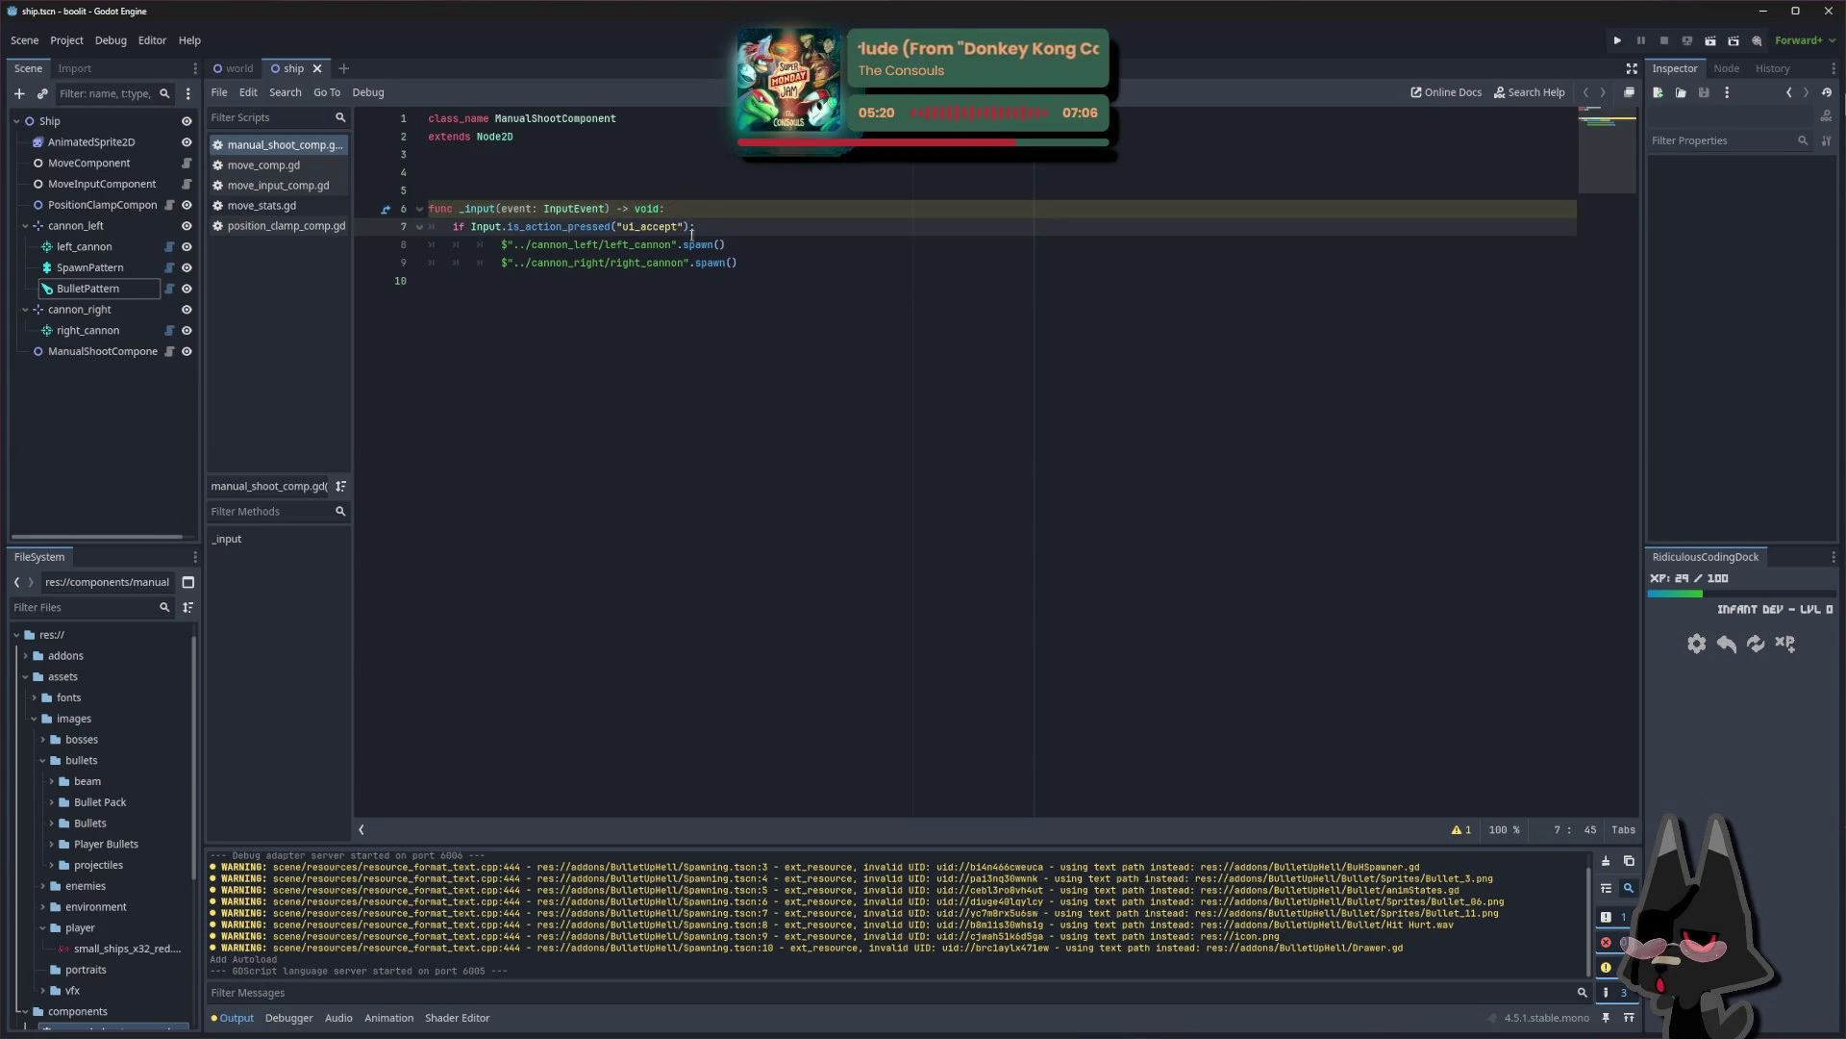
Add a var is_firing = true line inside the ui_accept check
key("Return")
type("while")
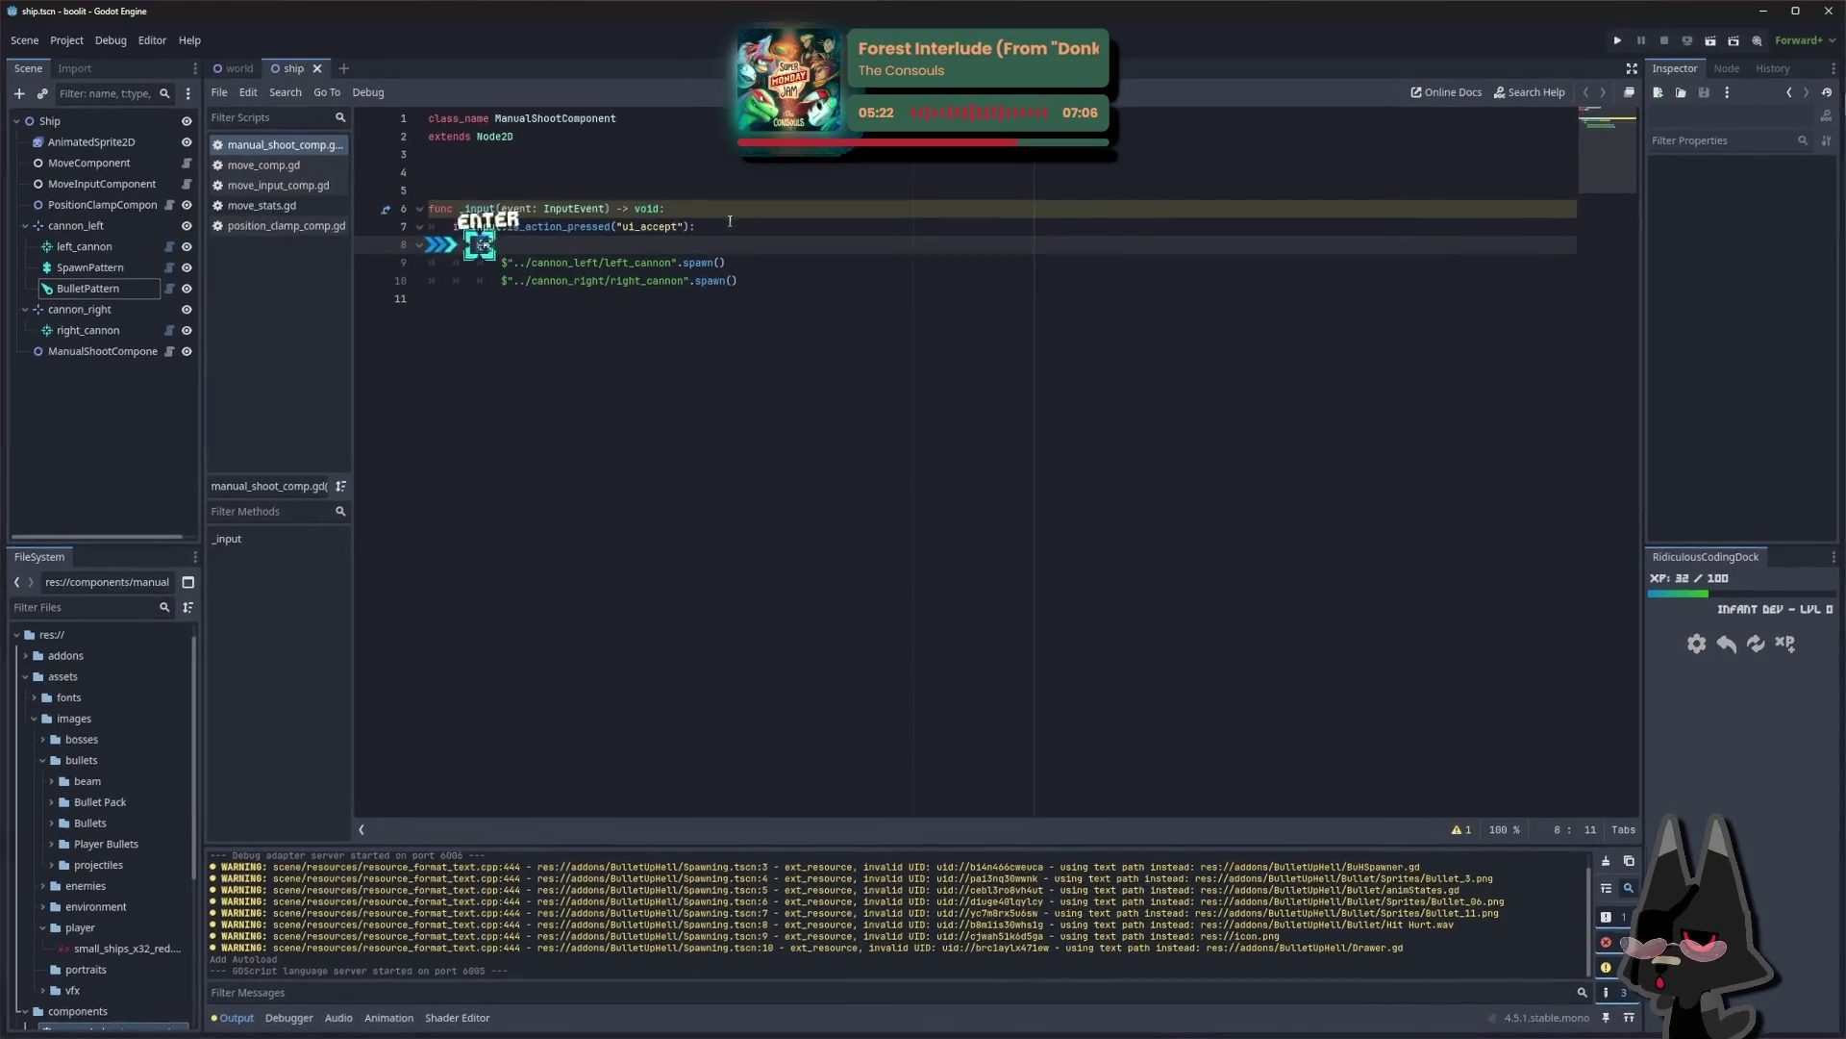
type("_")
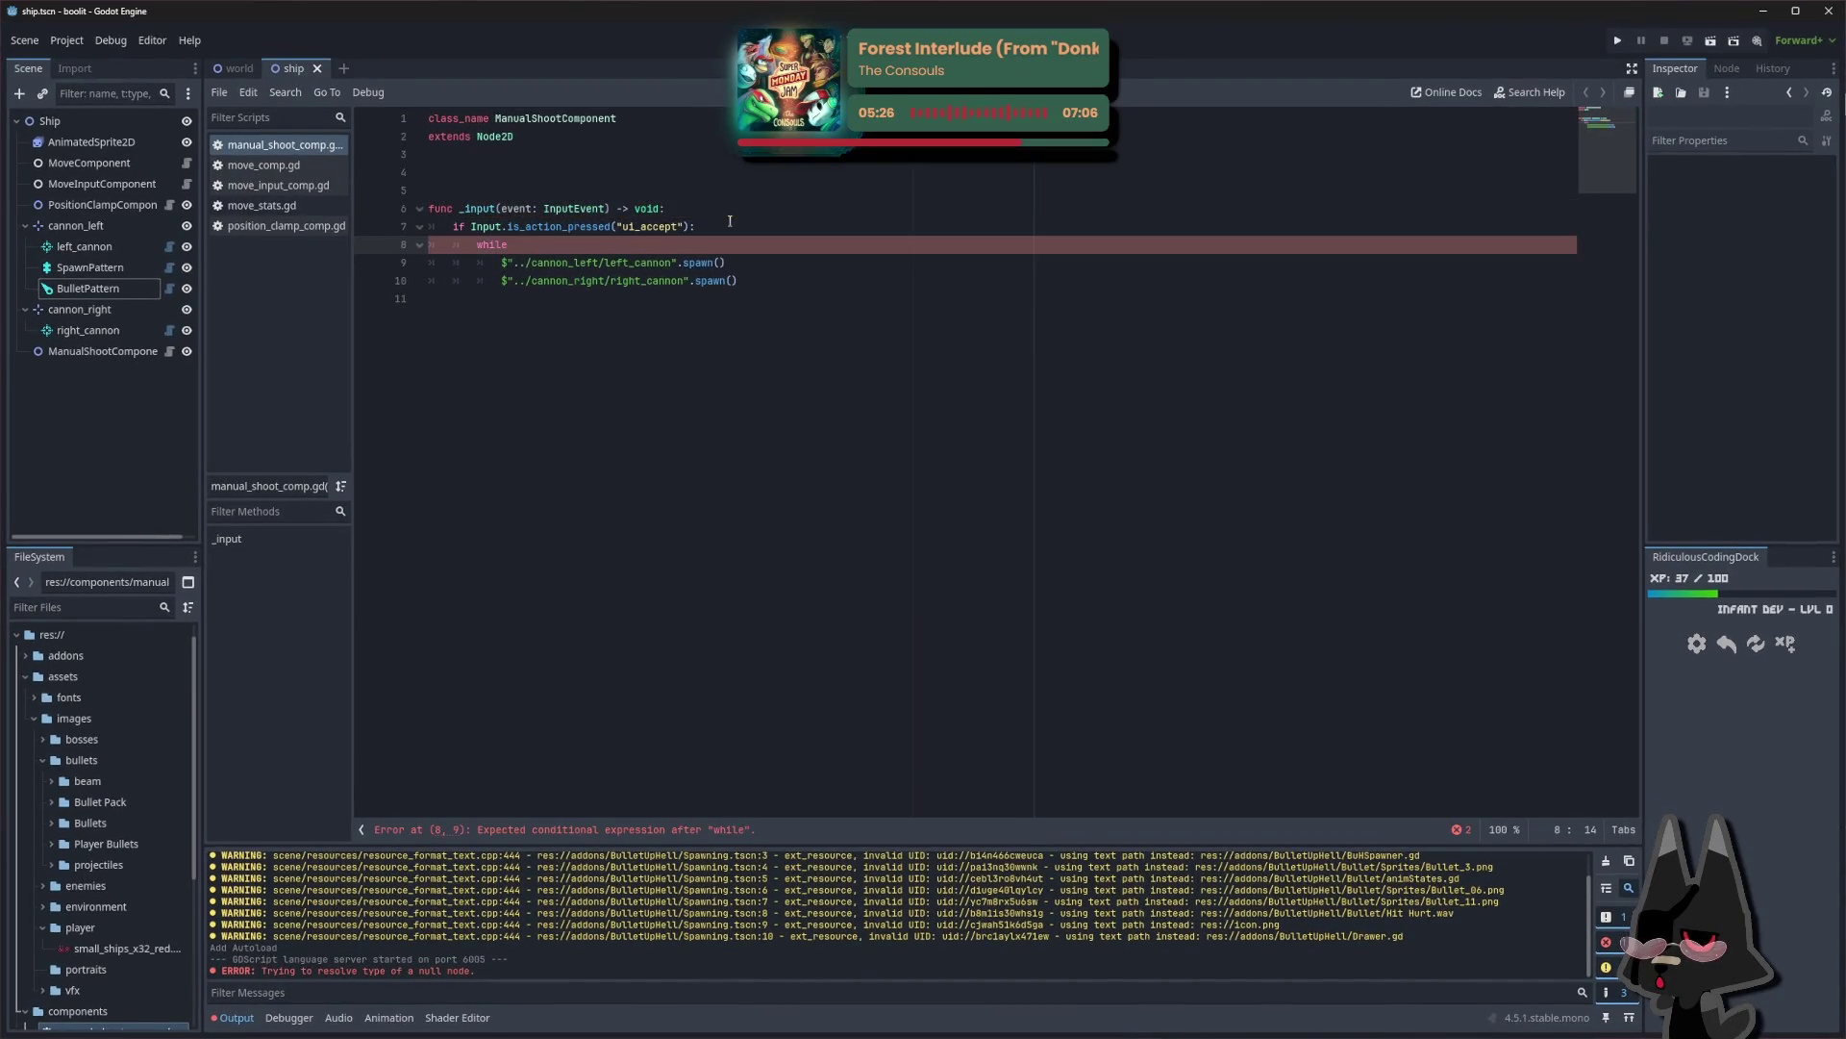
key("ctrl+BackSpace")
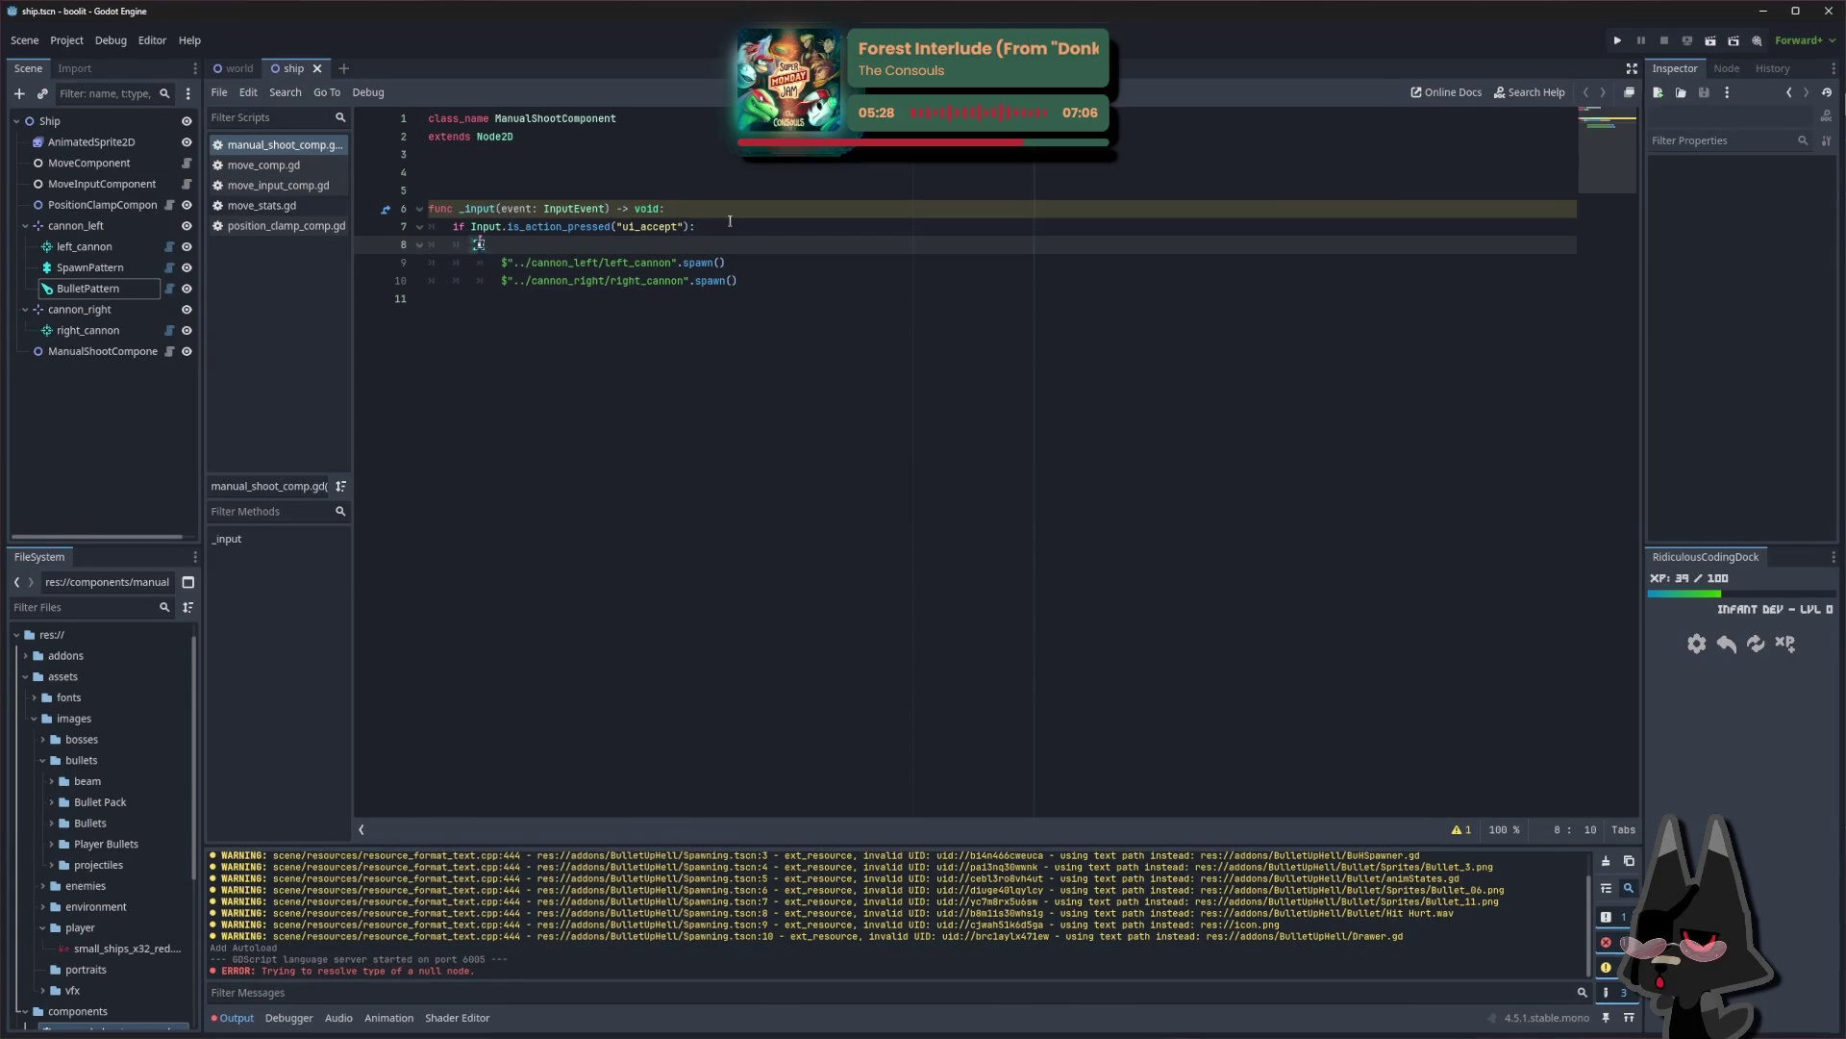
key("BackSpace")
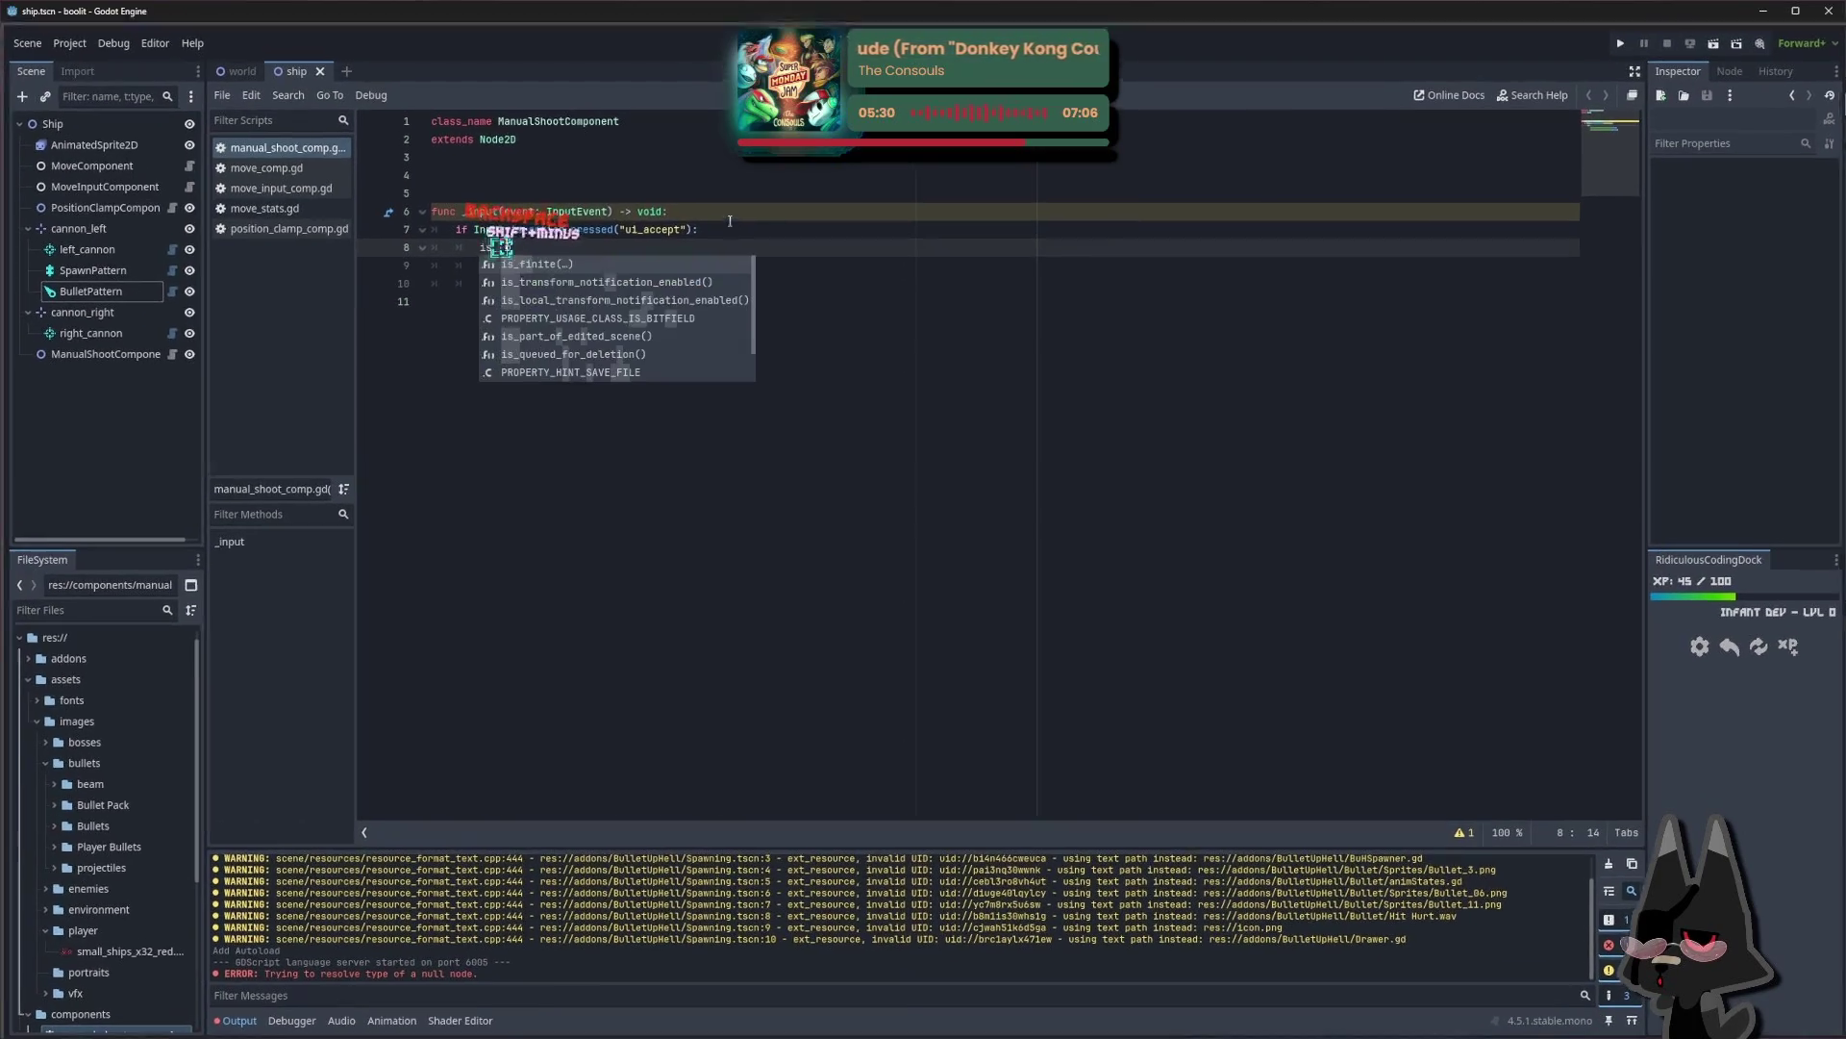
key("ctrl+BackSpace")
type("var a_")
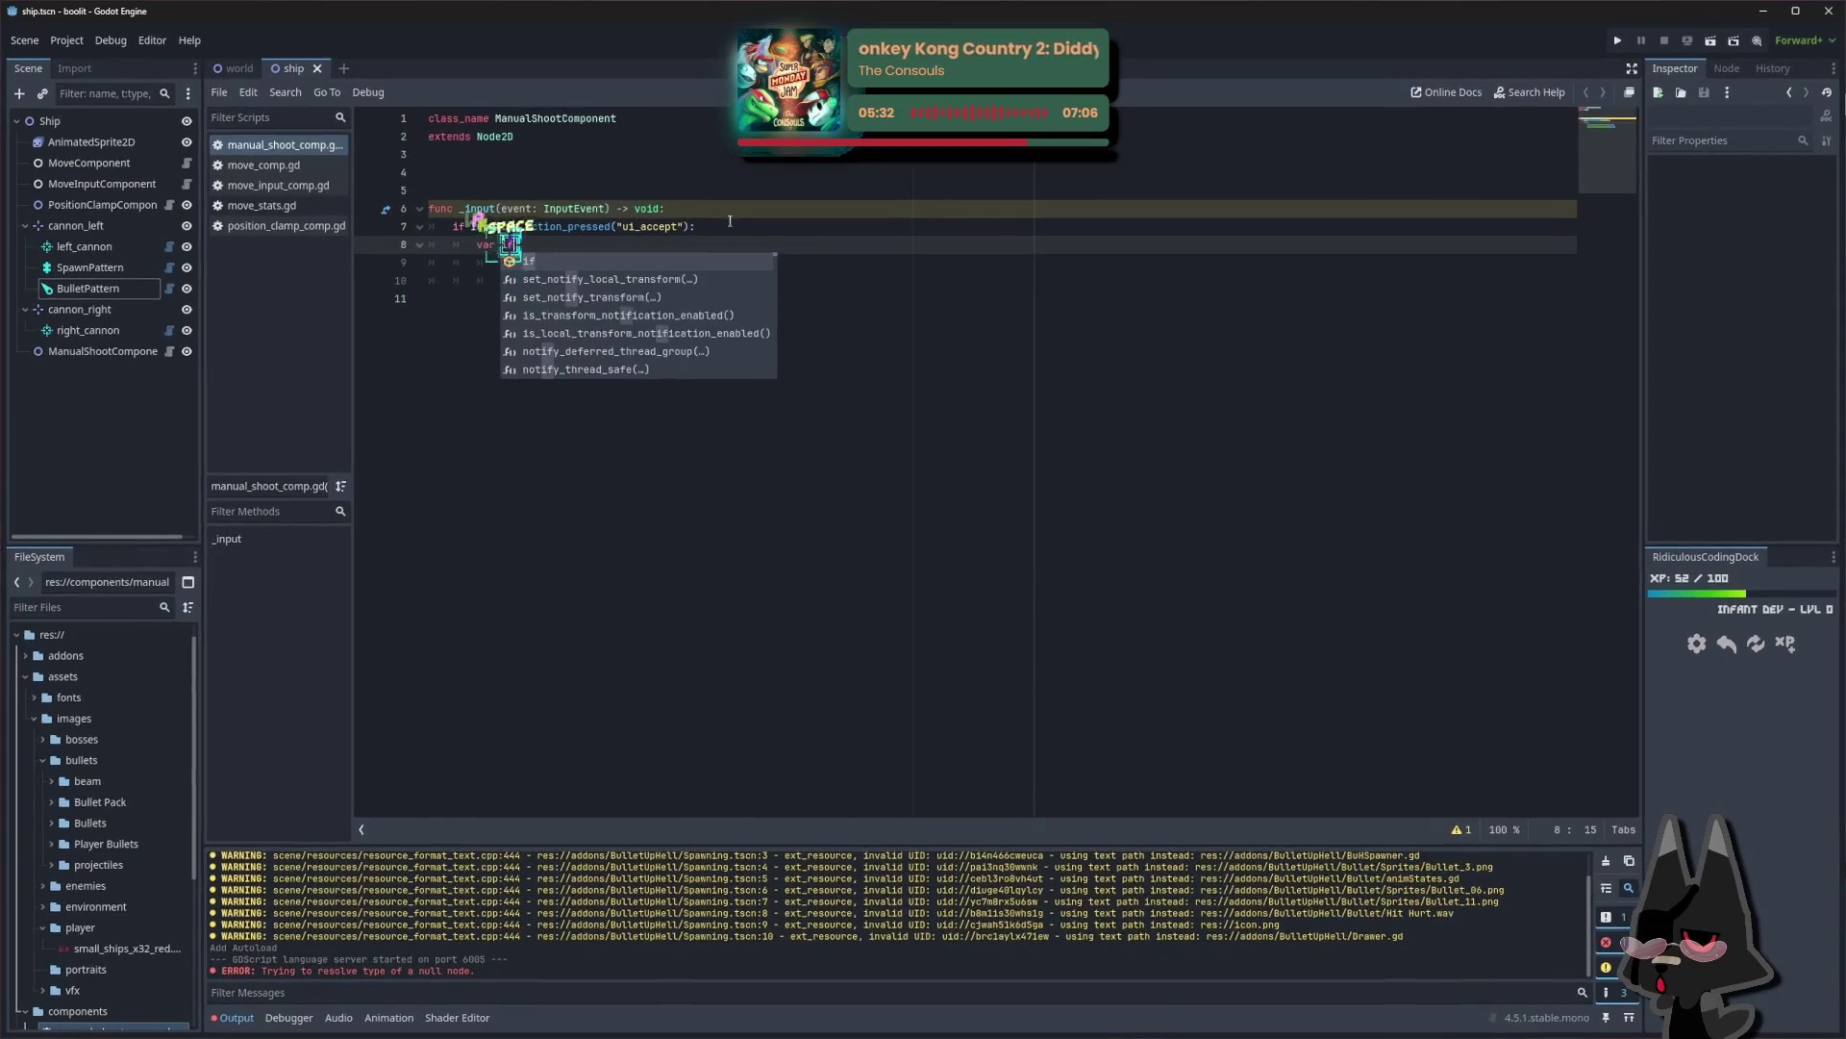
type("firing")
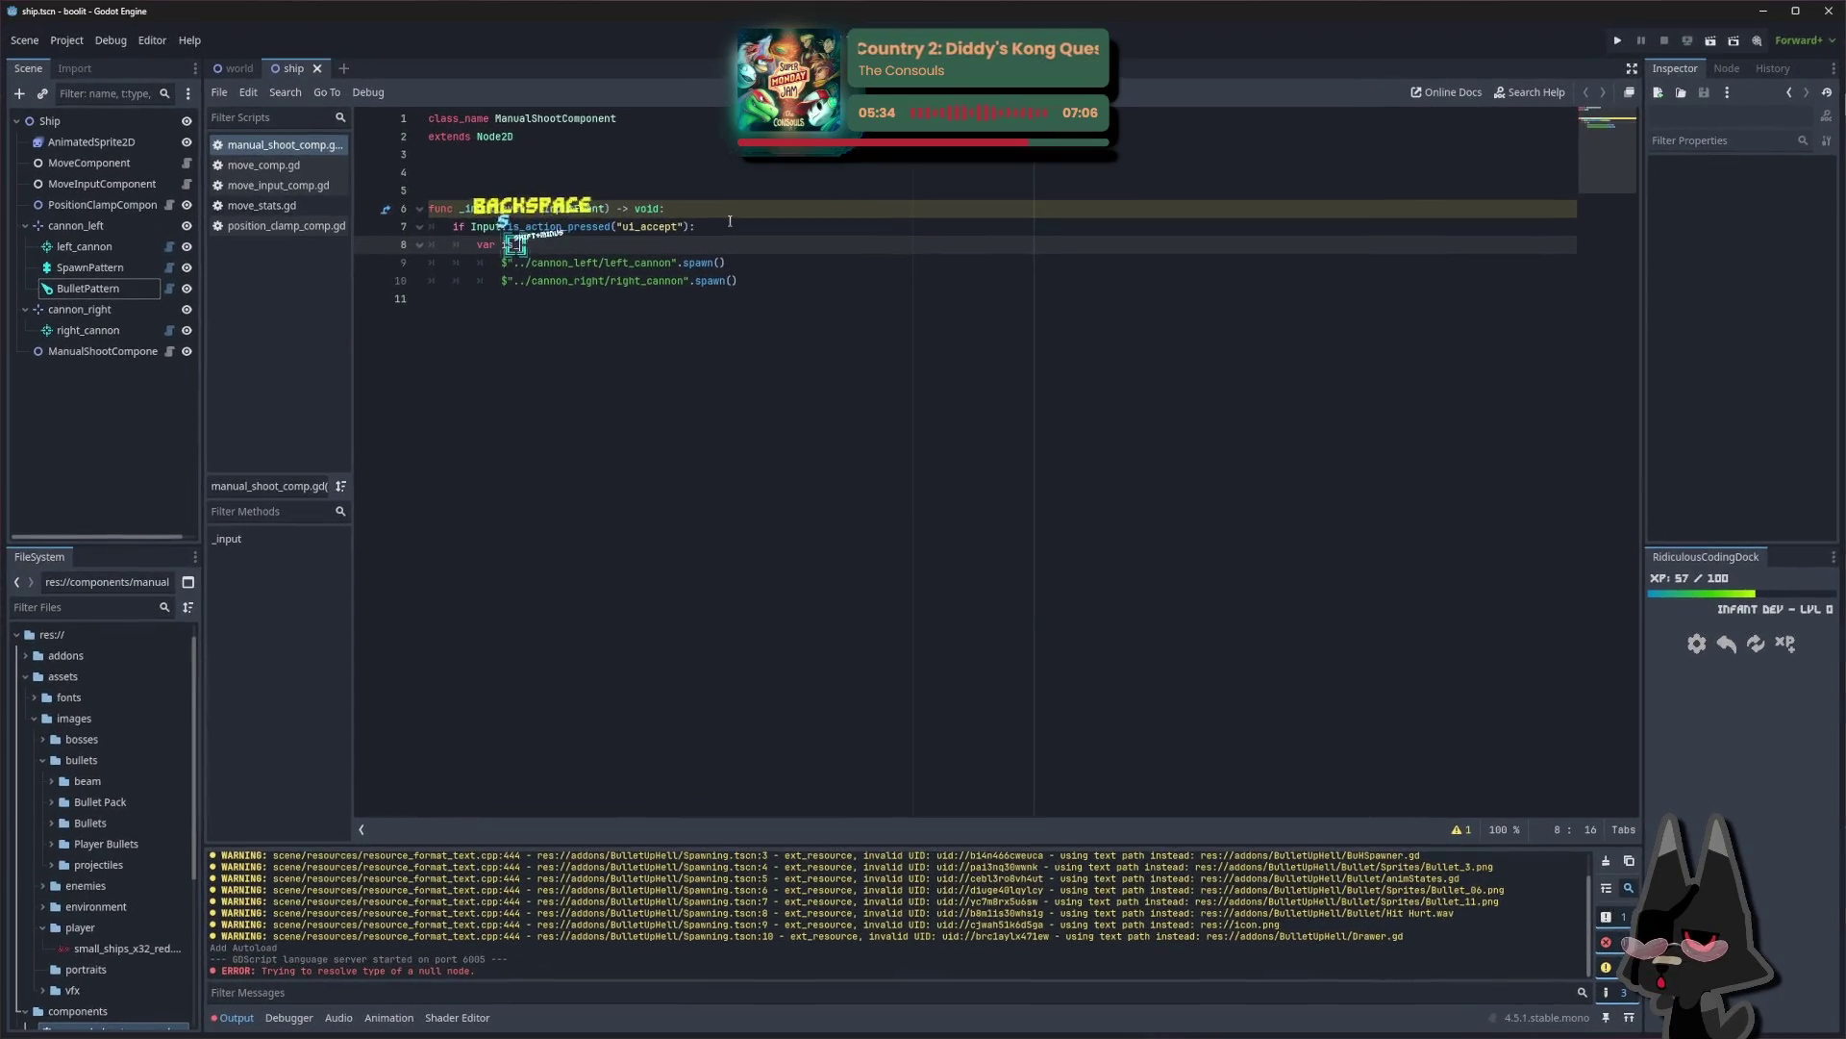
type(" = true")
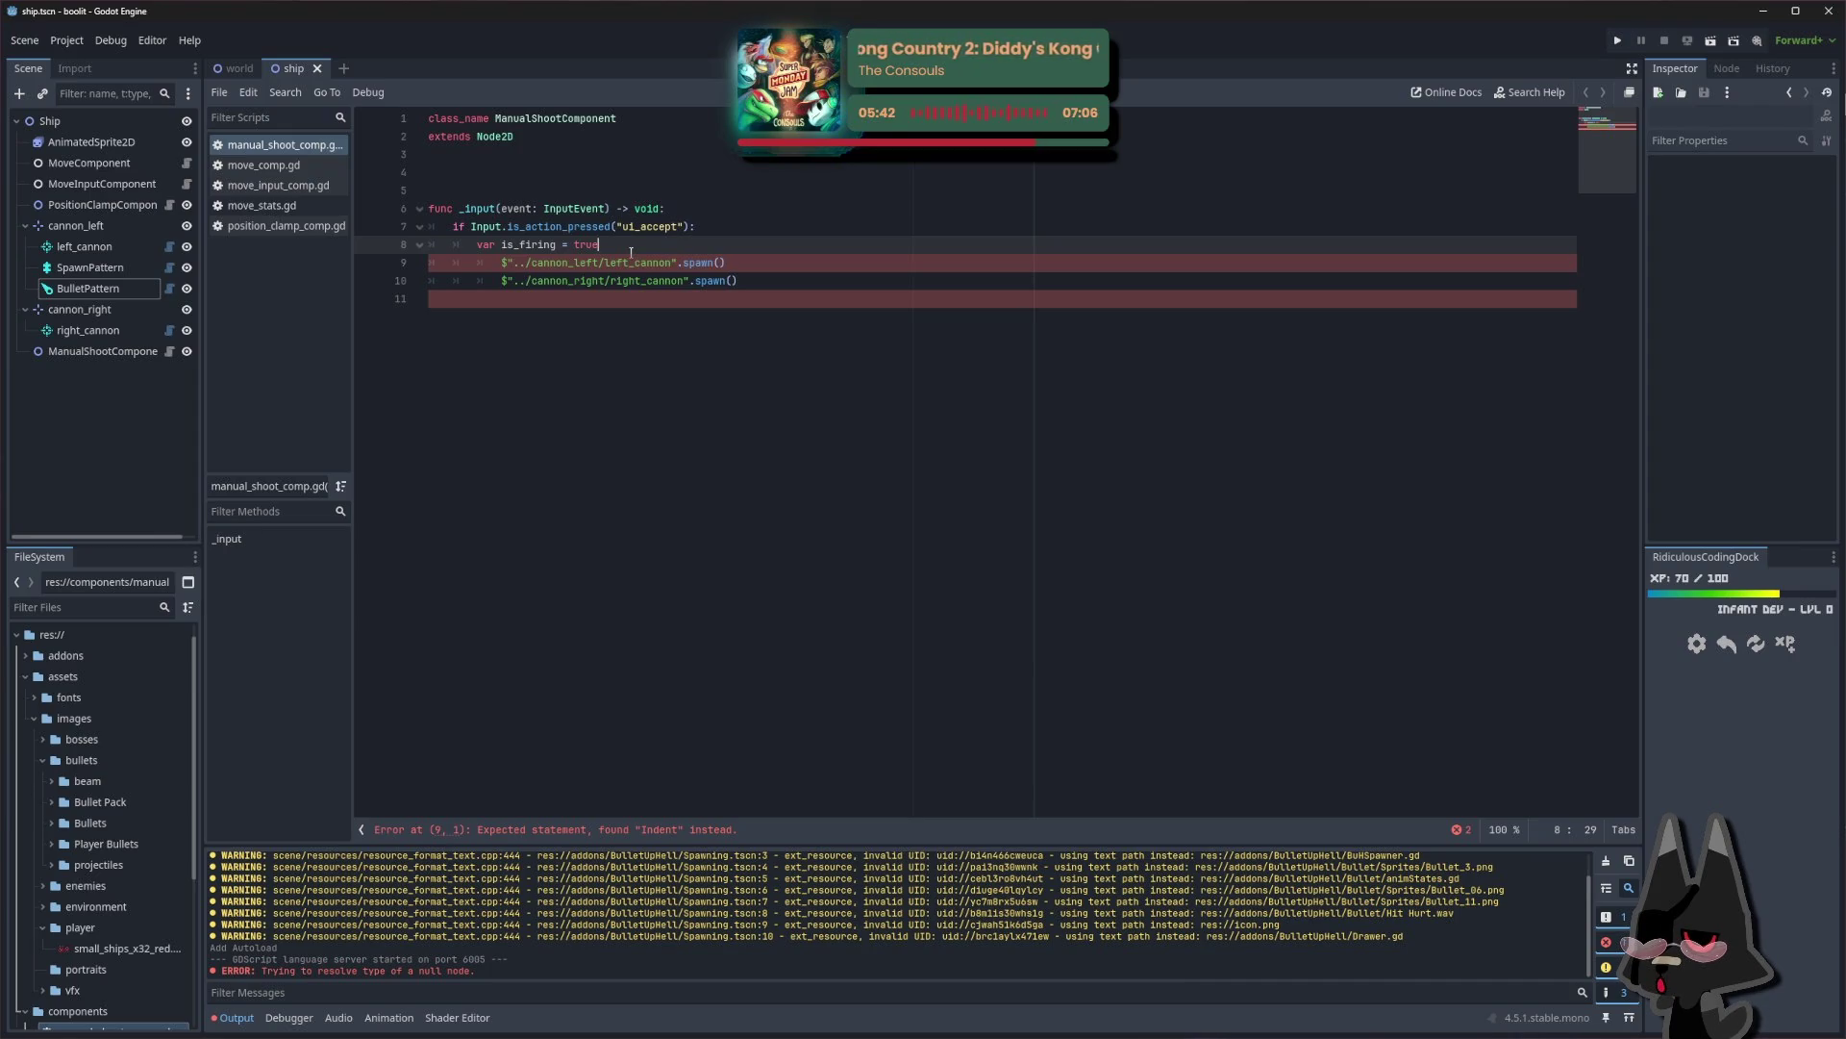
Delete the left and right cannon spawn lines from the check
left_click(661, 262)
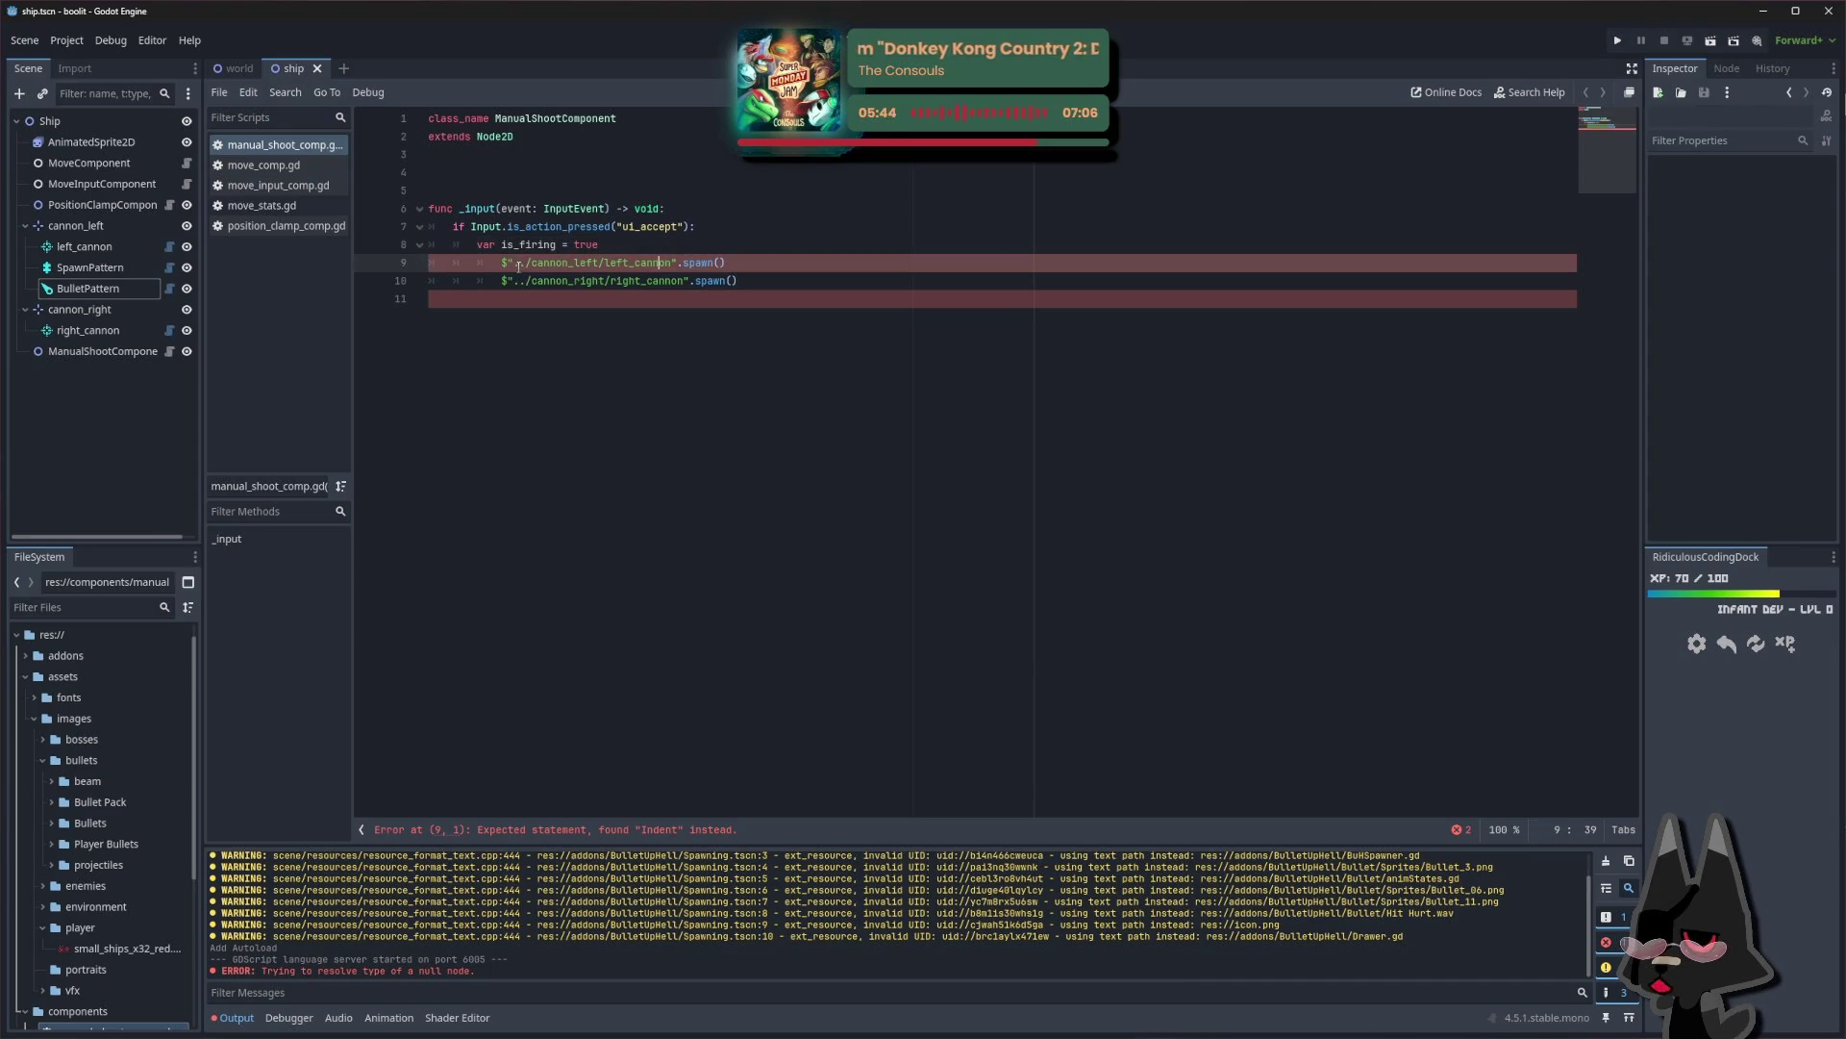
left_click_drag(498, 267, 858, 286)
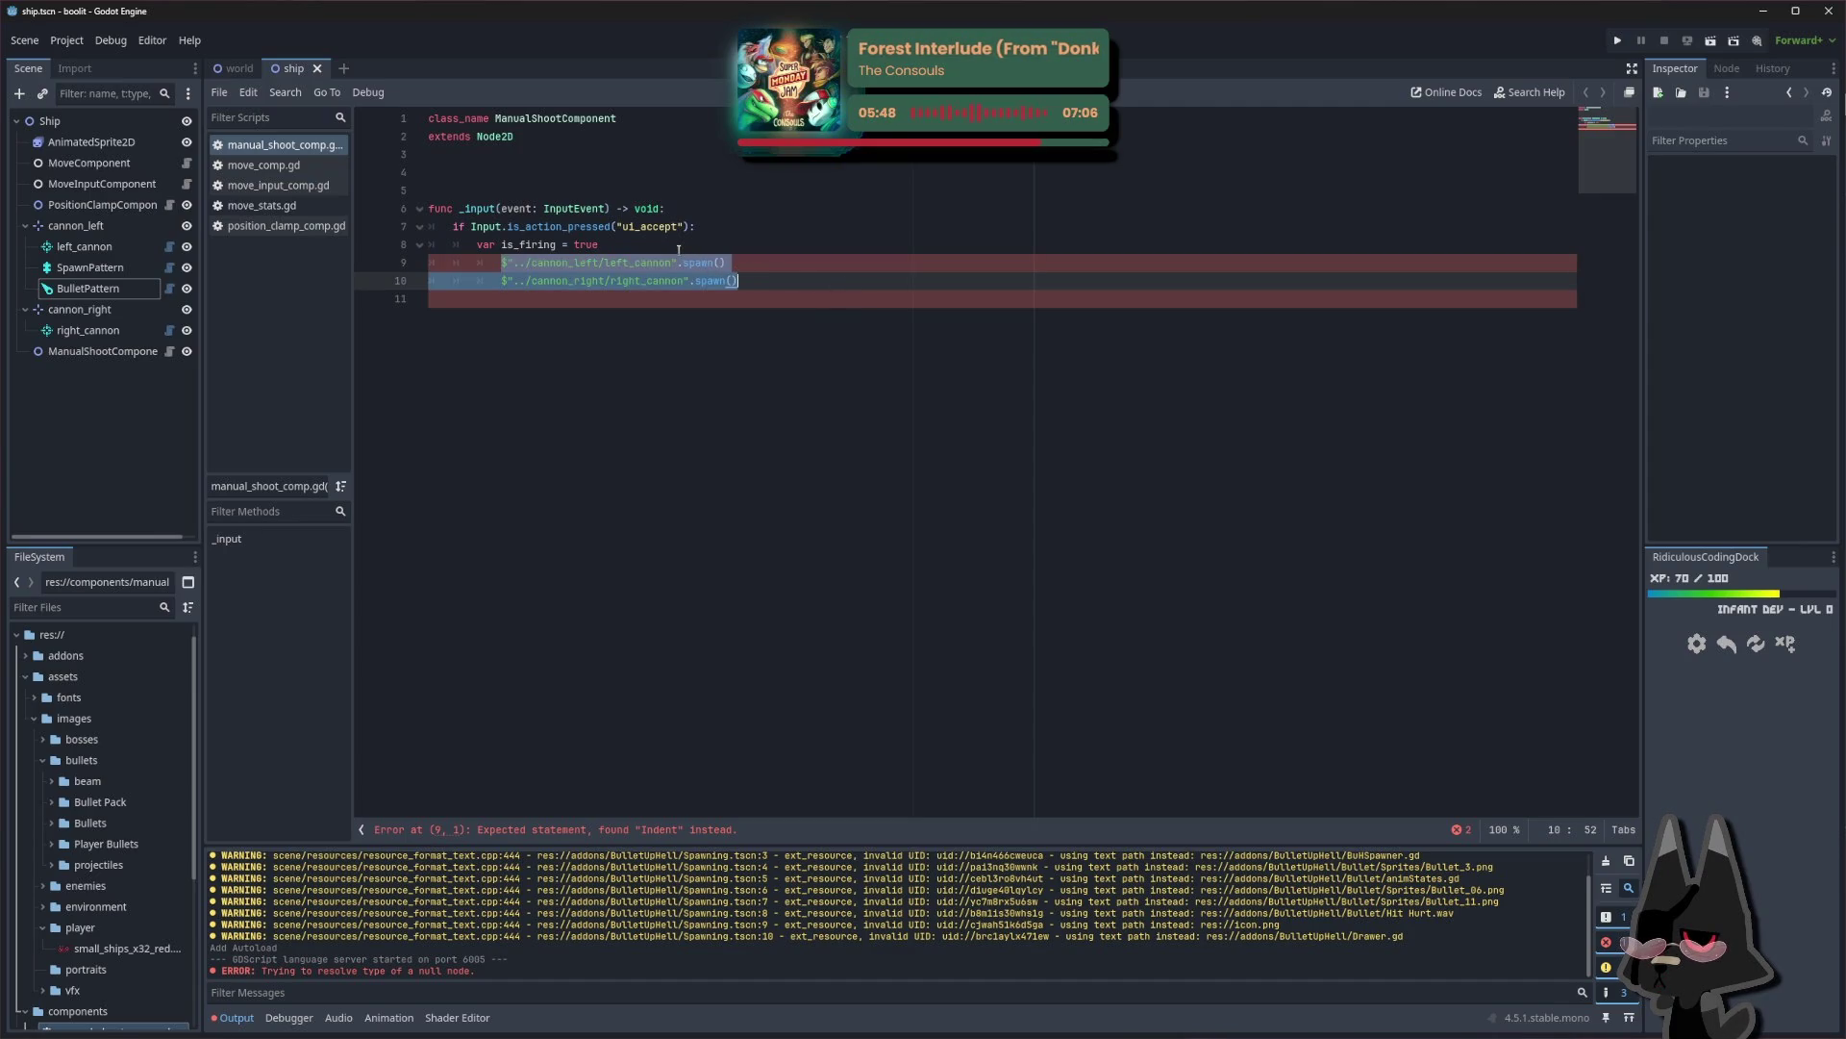
key("BackSpace")
key("BackSpace")
key("BackSpace")
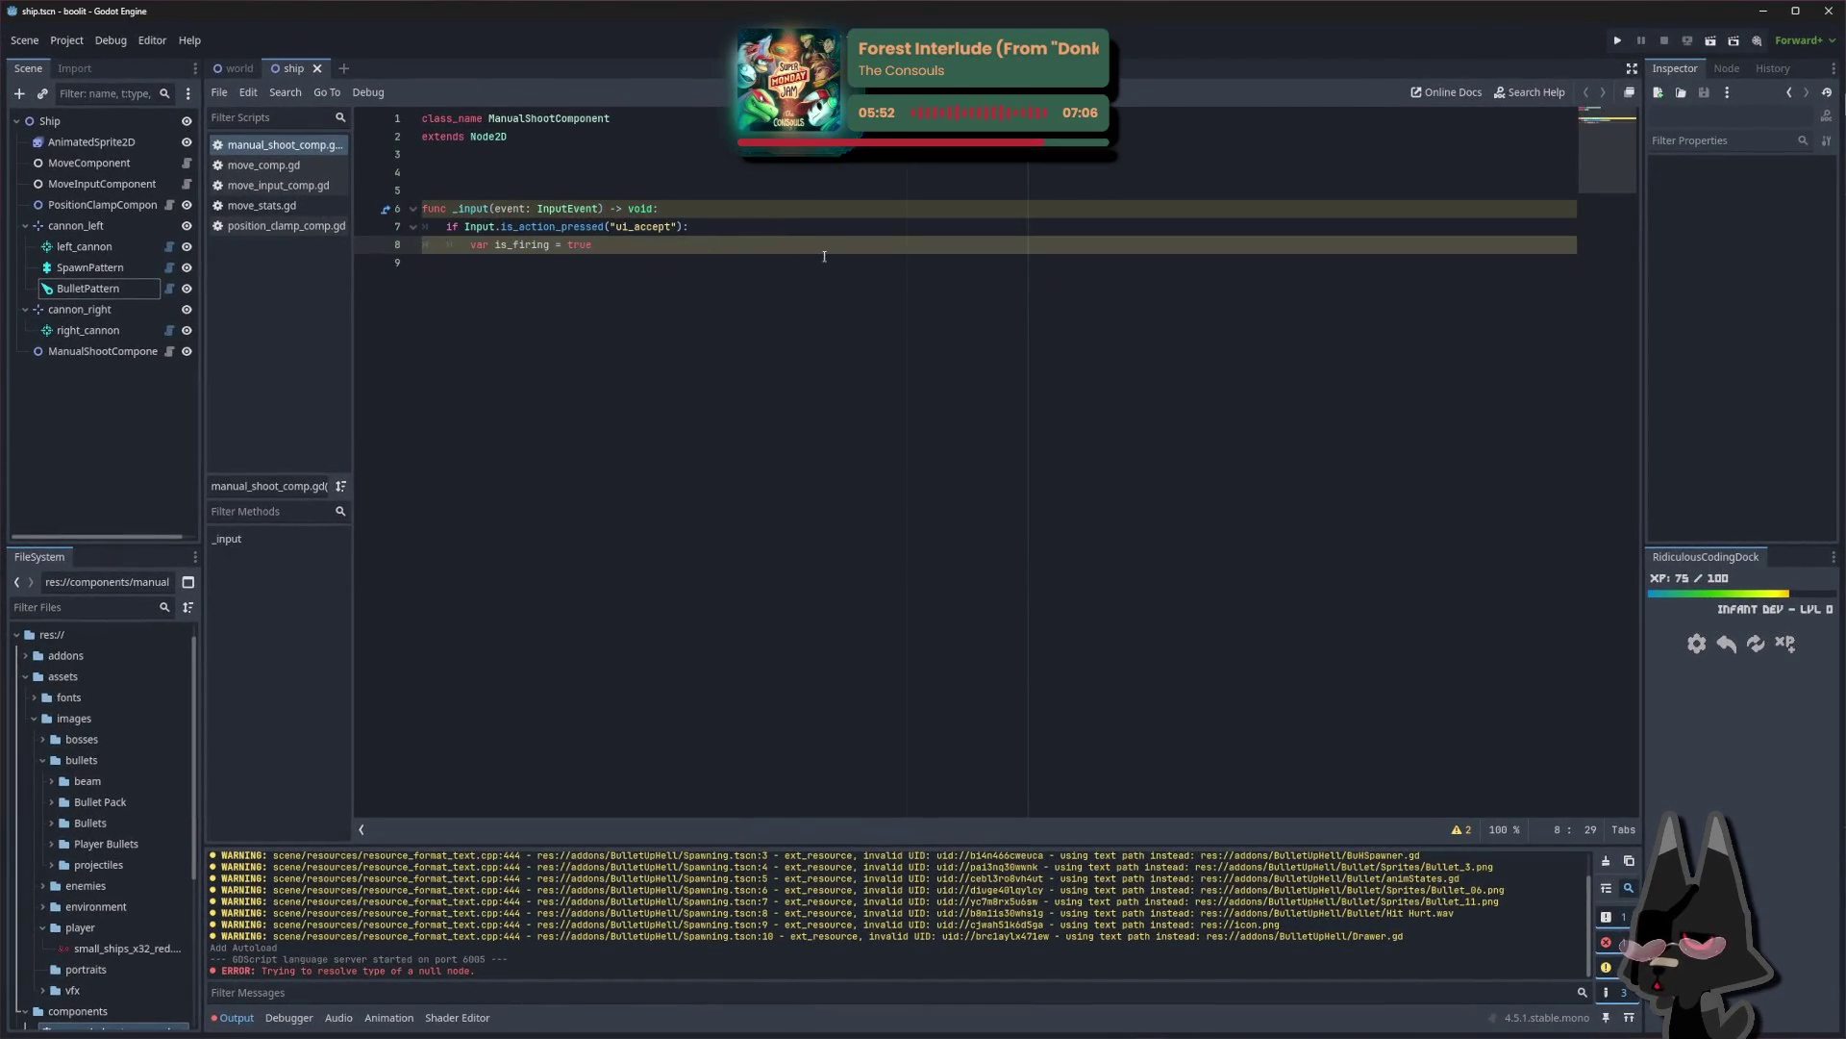
key("Return")
key("Return")
key("BackSpace")
key("BackSpace")
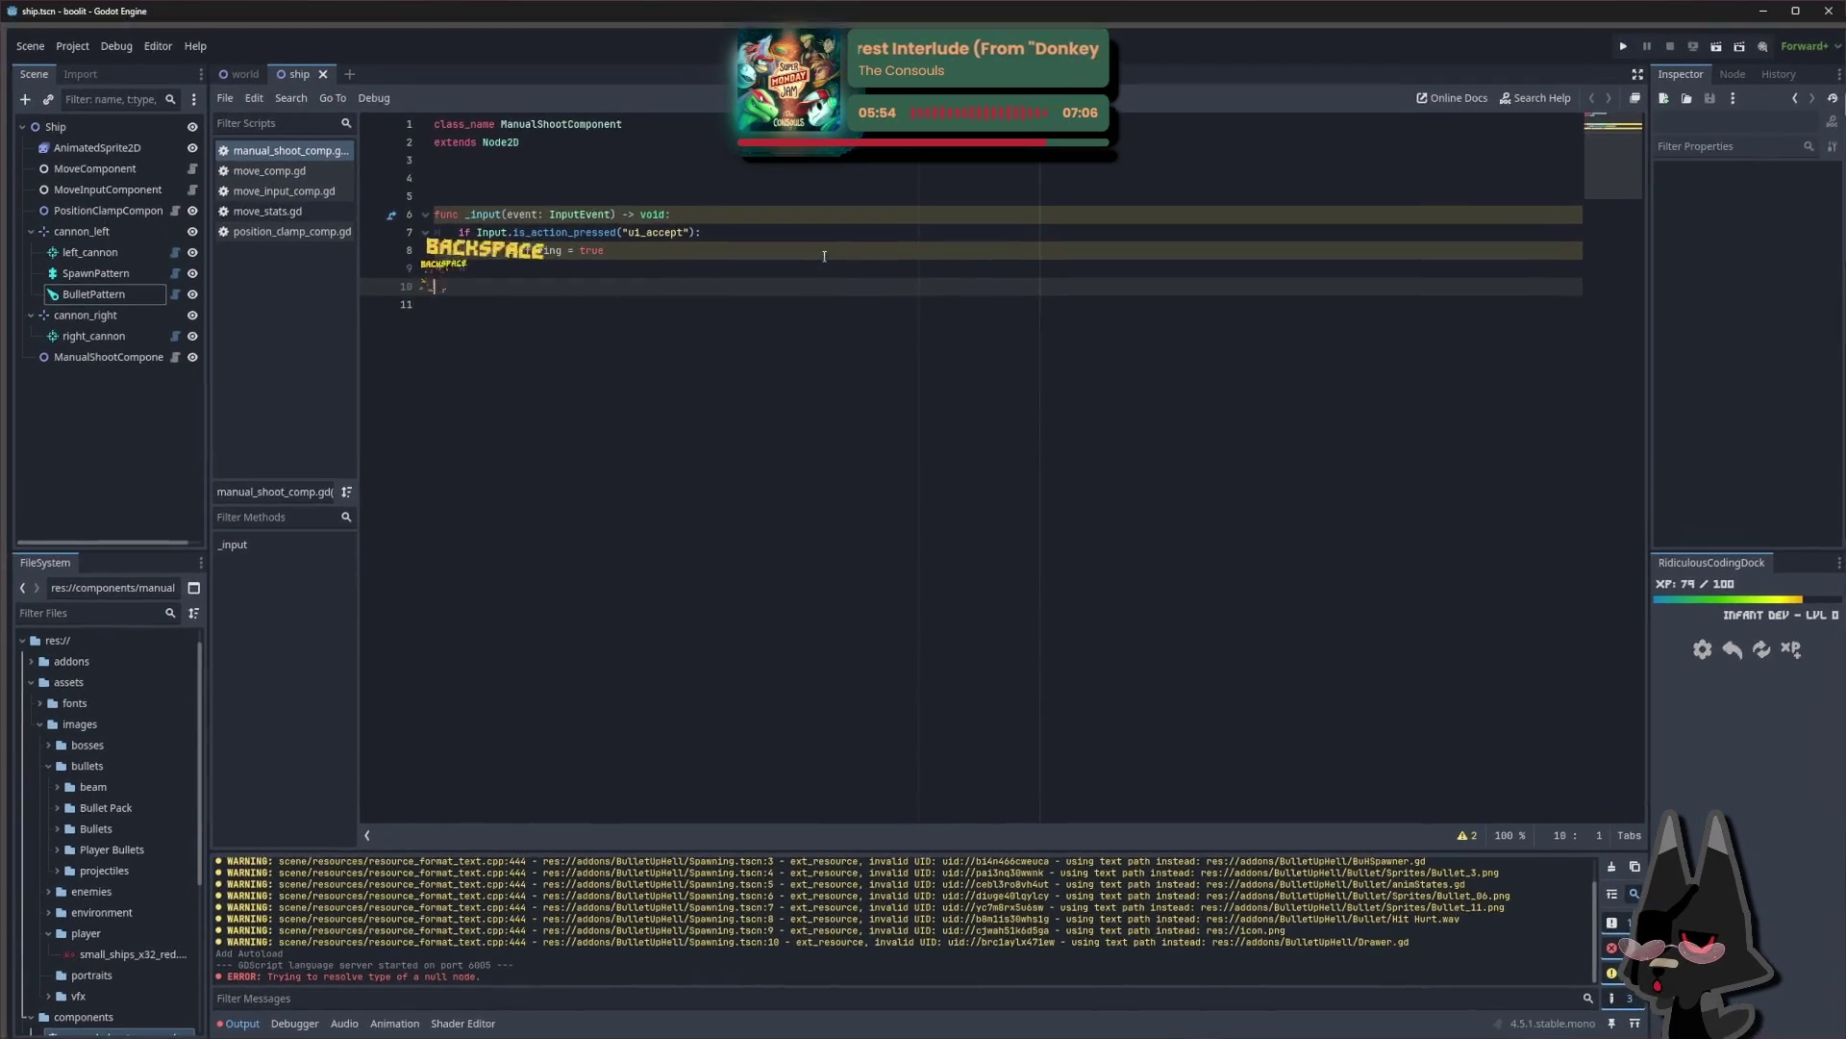
Cut the is_firing declaration line to reuse it elsewhere
left_click(696, 182)
left_click(606, 244)
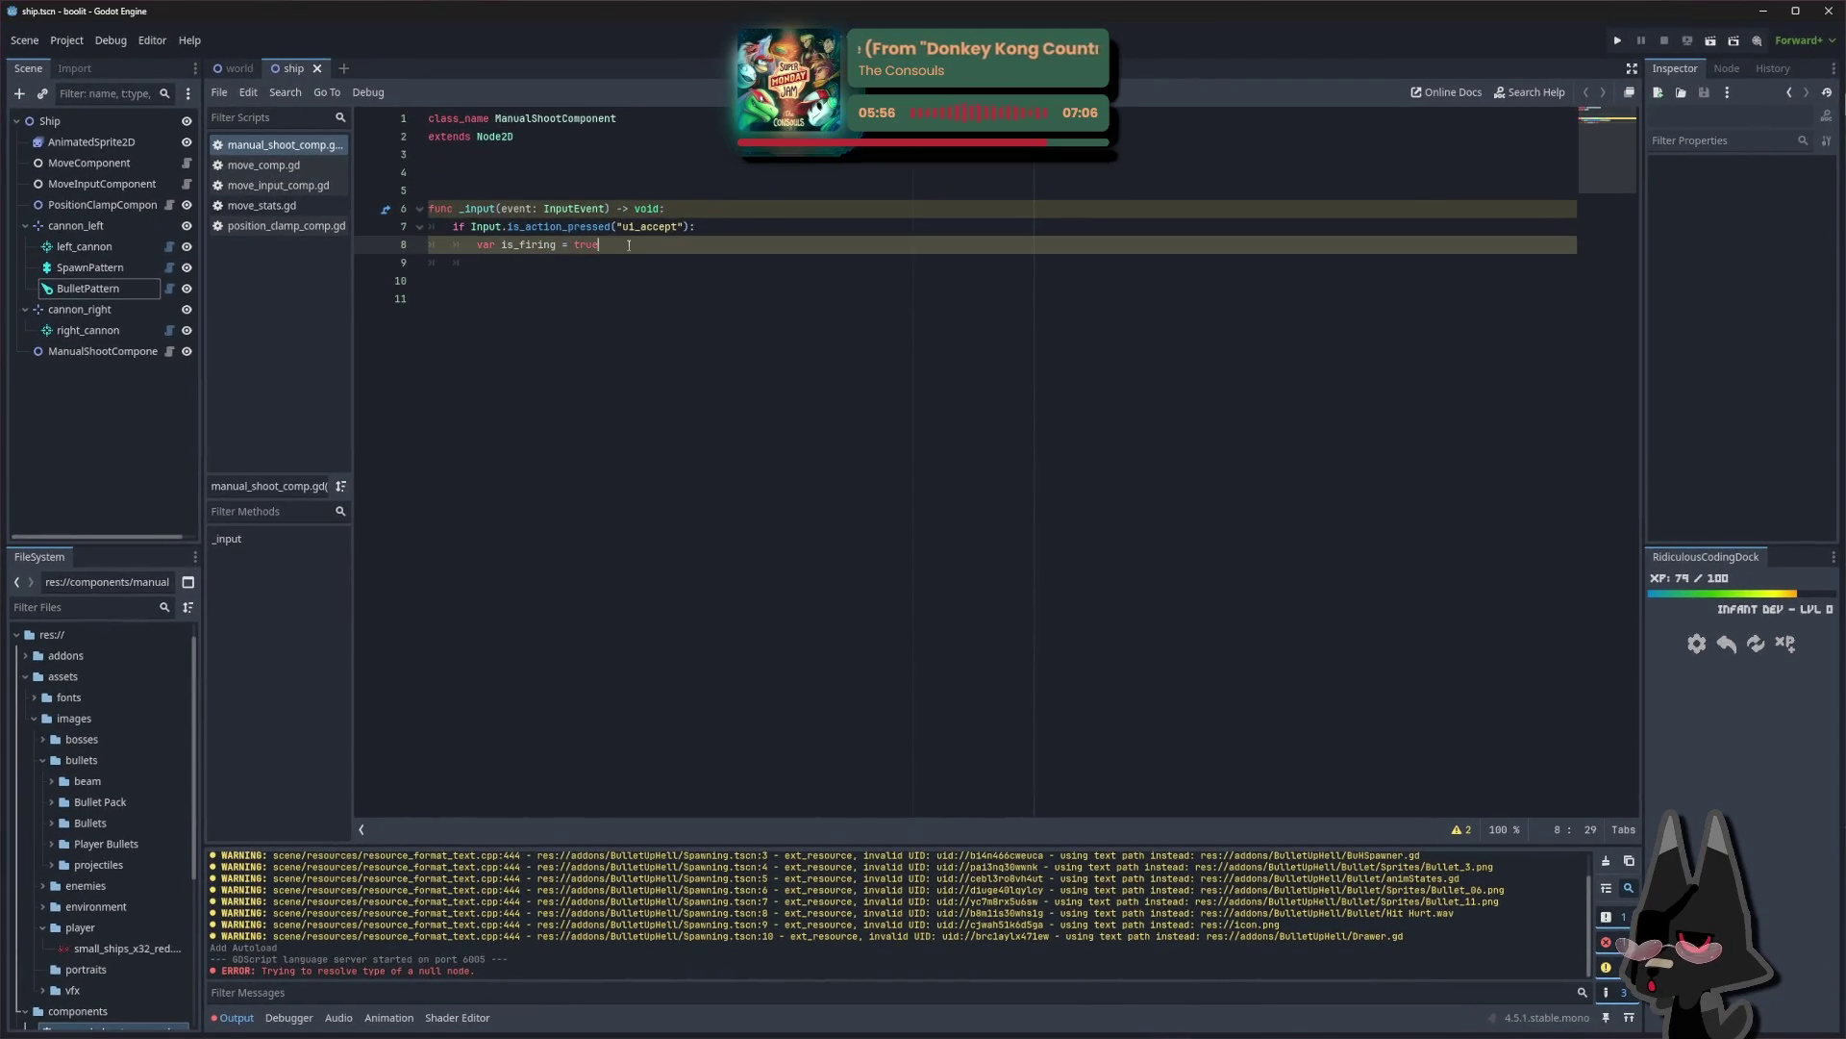
key("shift+Home")
key("ctrl+x")
left_click(540, 154)
Paste the declaration onto line 4 as var is_firing = false
left_click(540, 173)
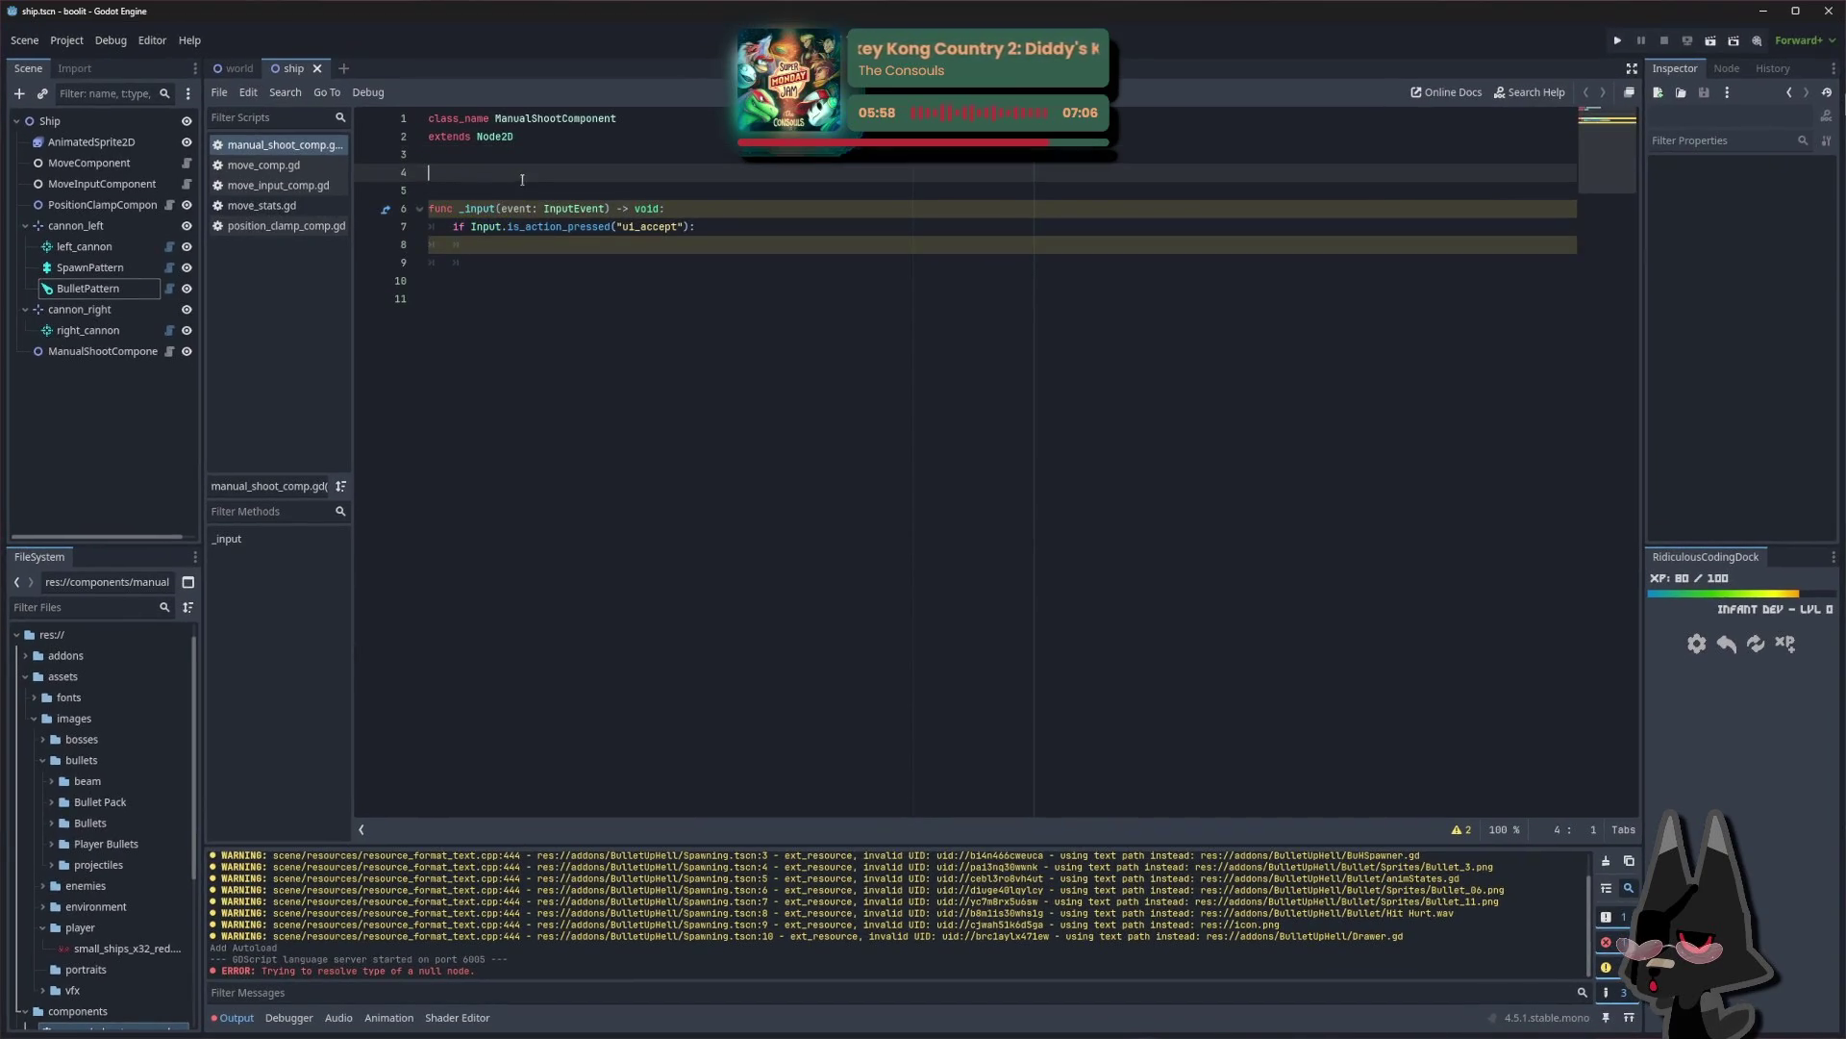
key("ctrl+v")
left_click(707, 227)
left_click(671, 175)
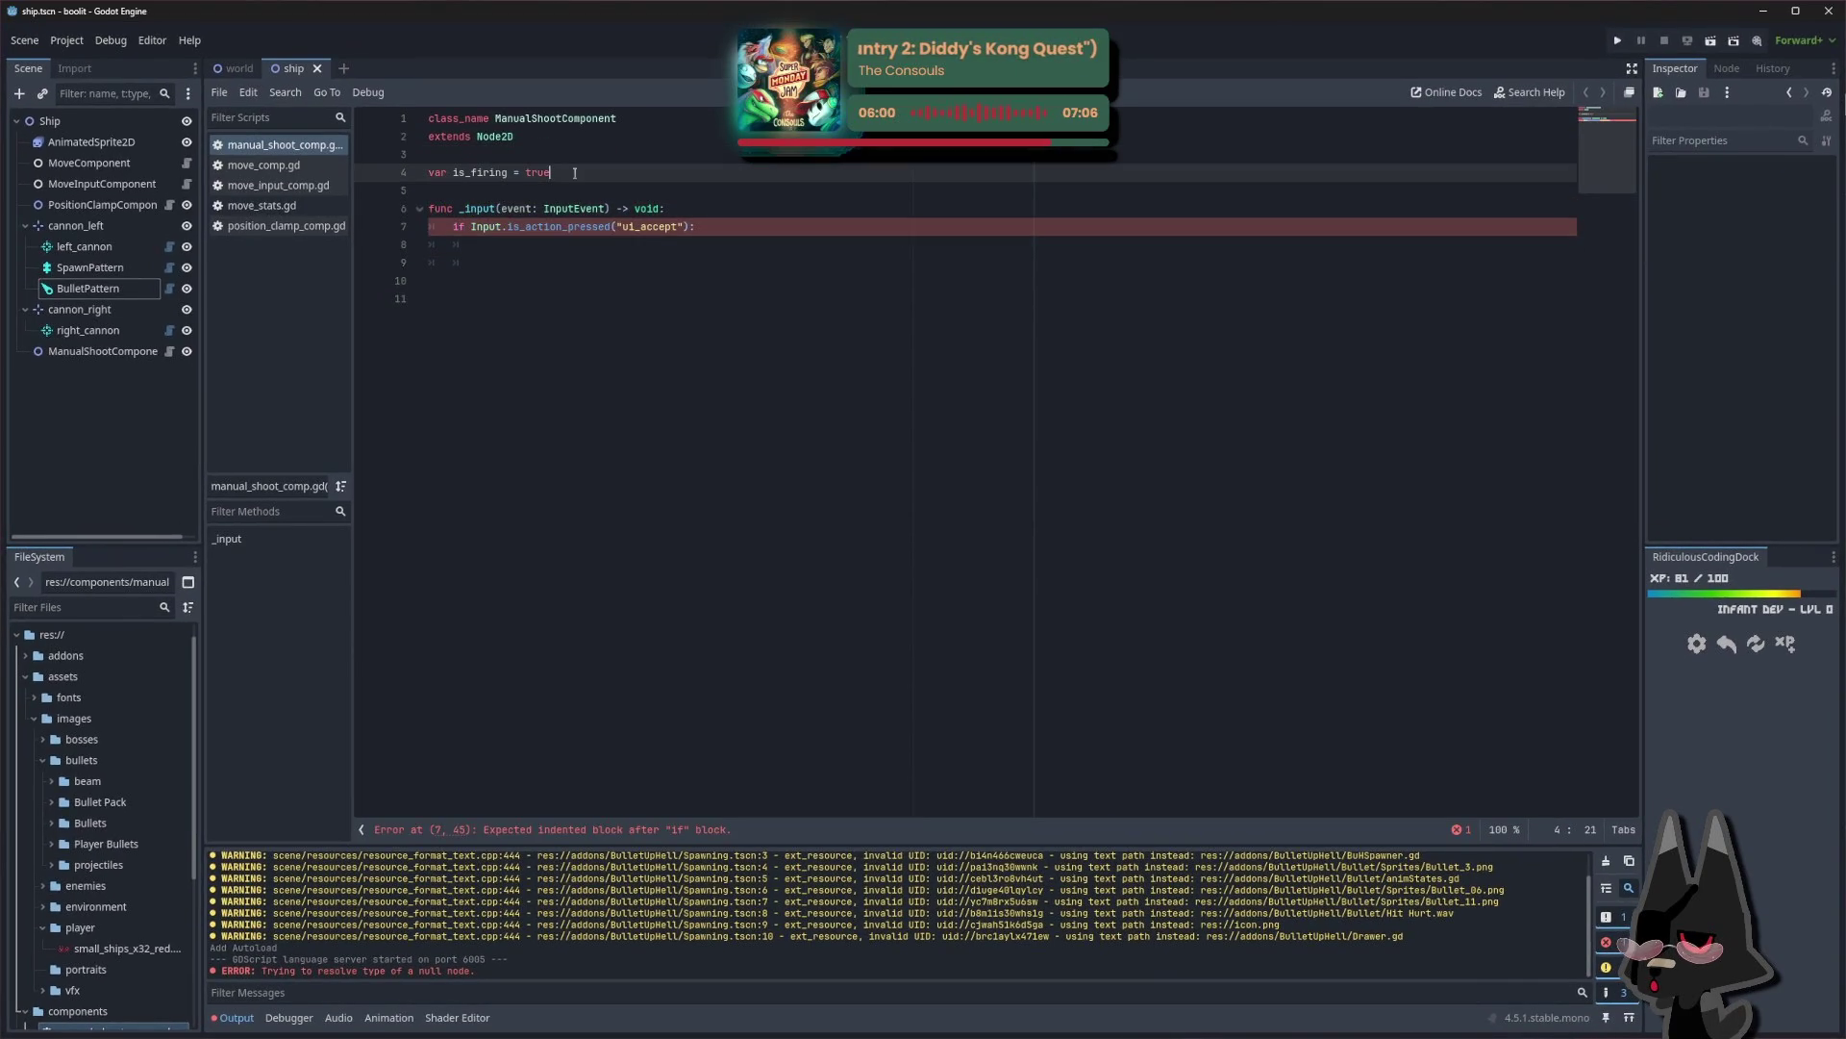
key("ctrl+BackSpace")
type("false")
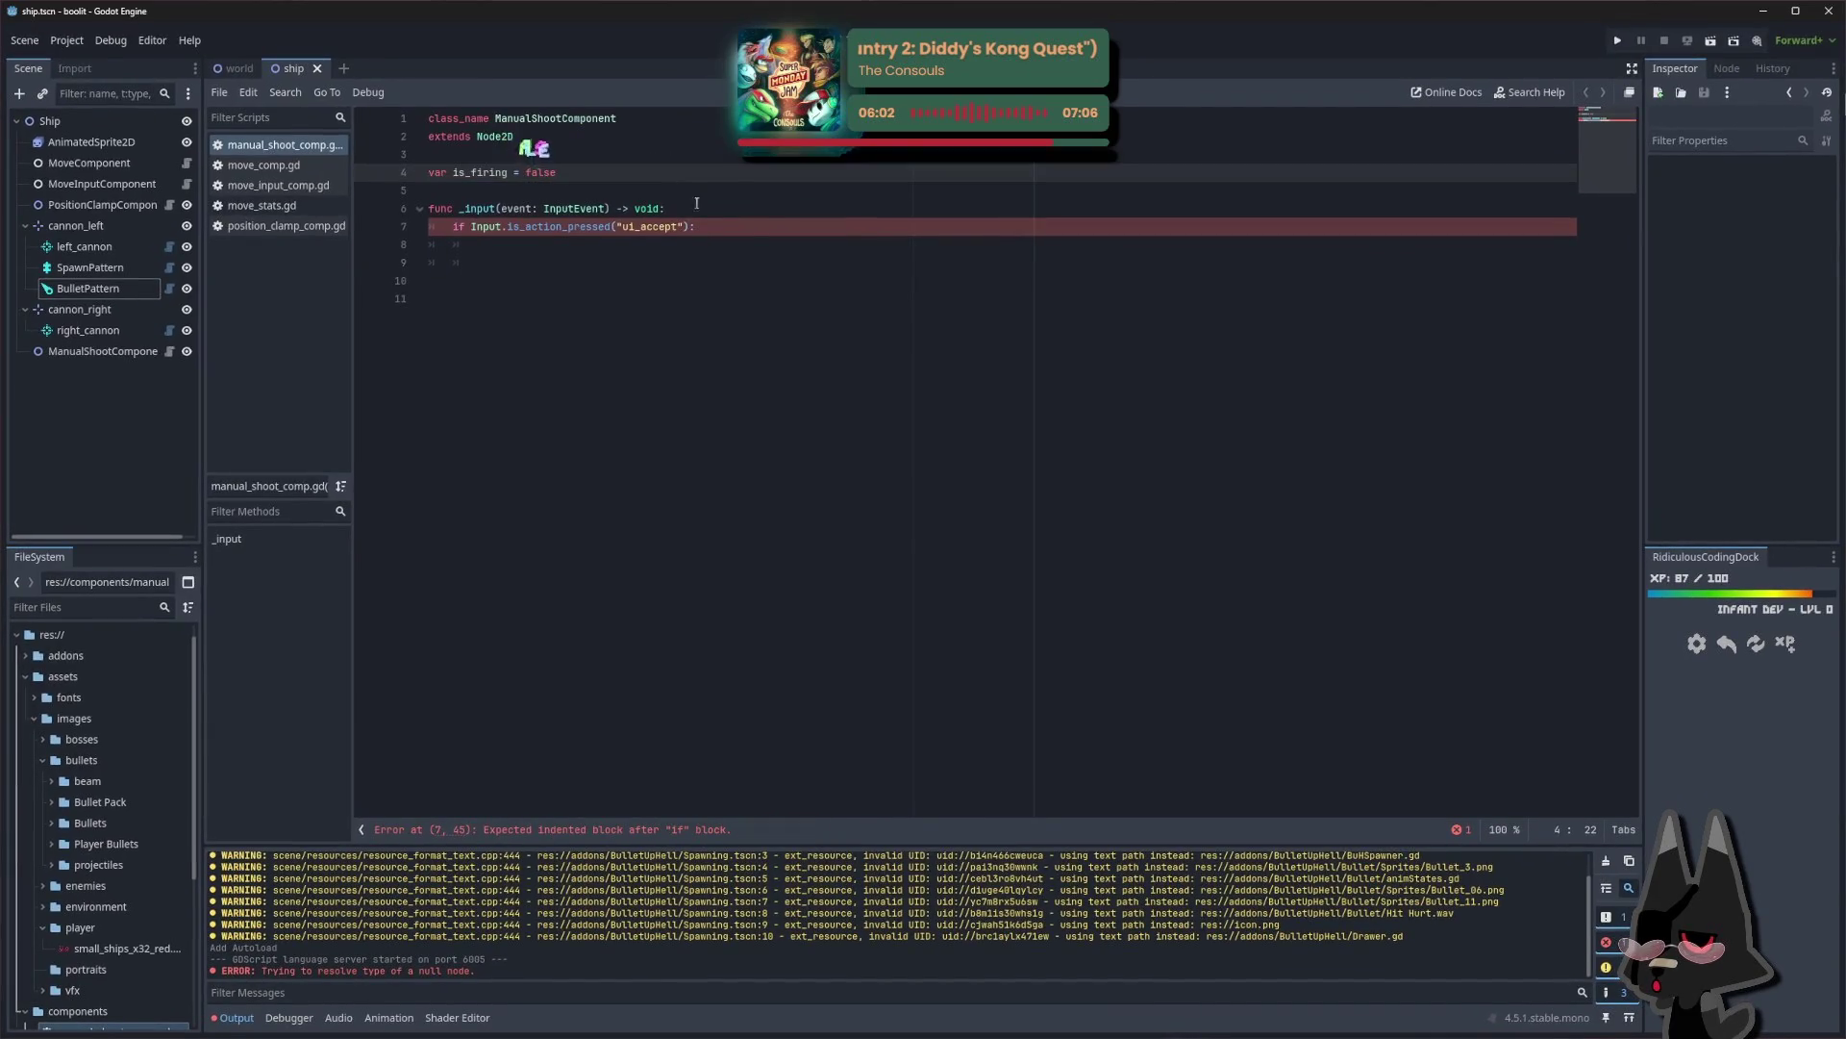
Set is_firing = true inside the ui_accept press check
left_click(757, 252)
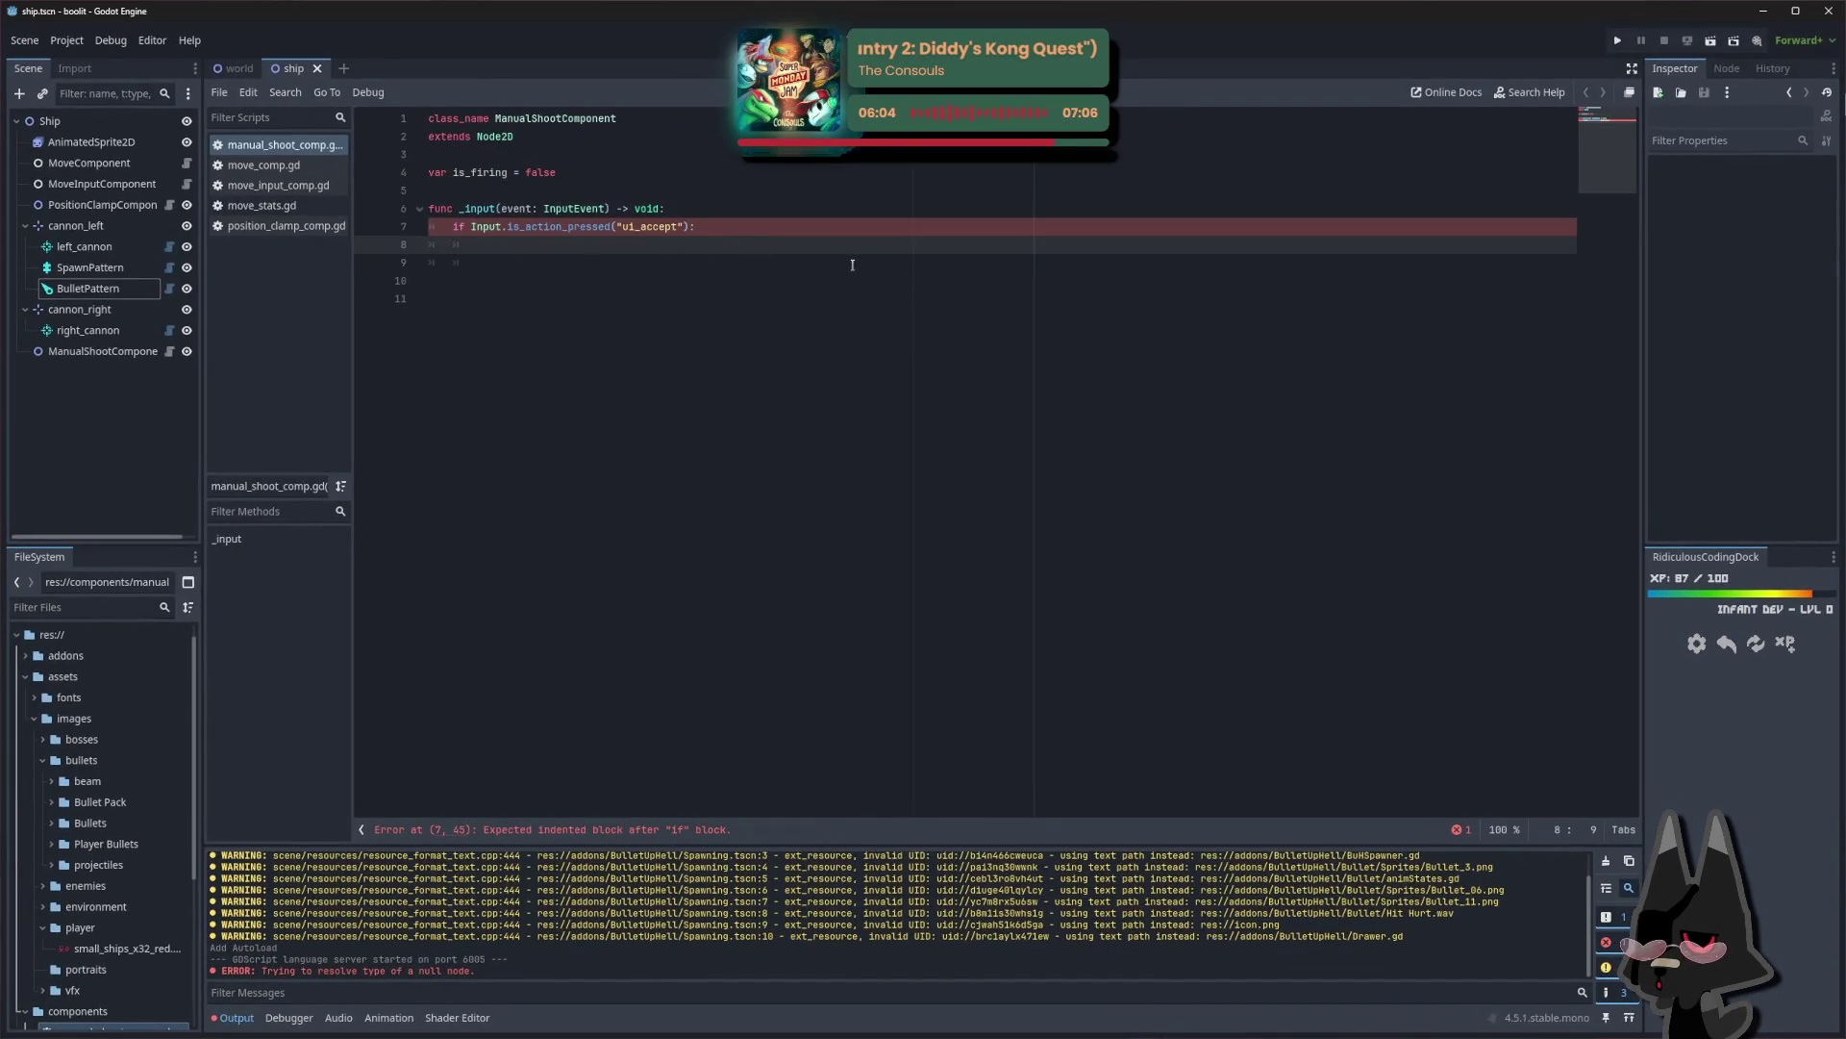
type("is_firing ")
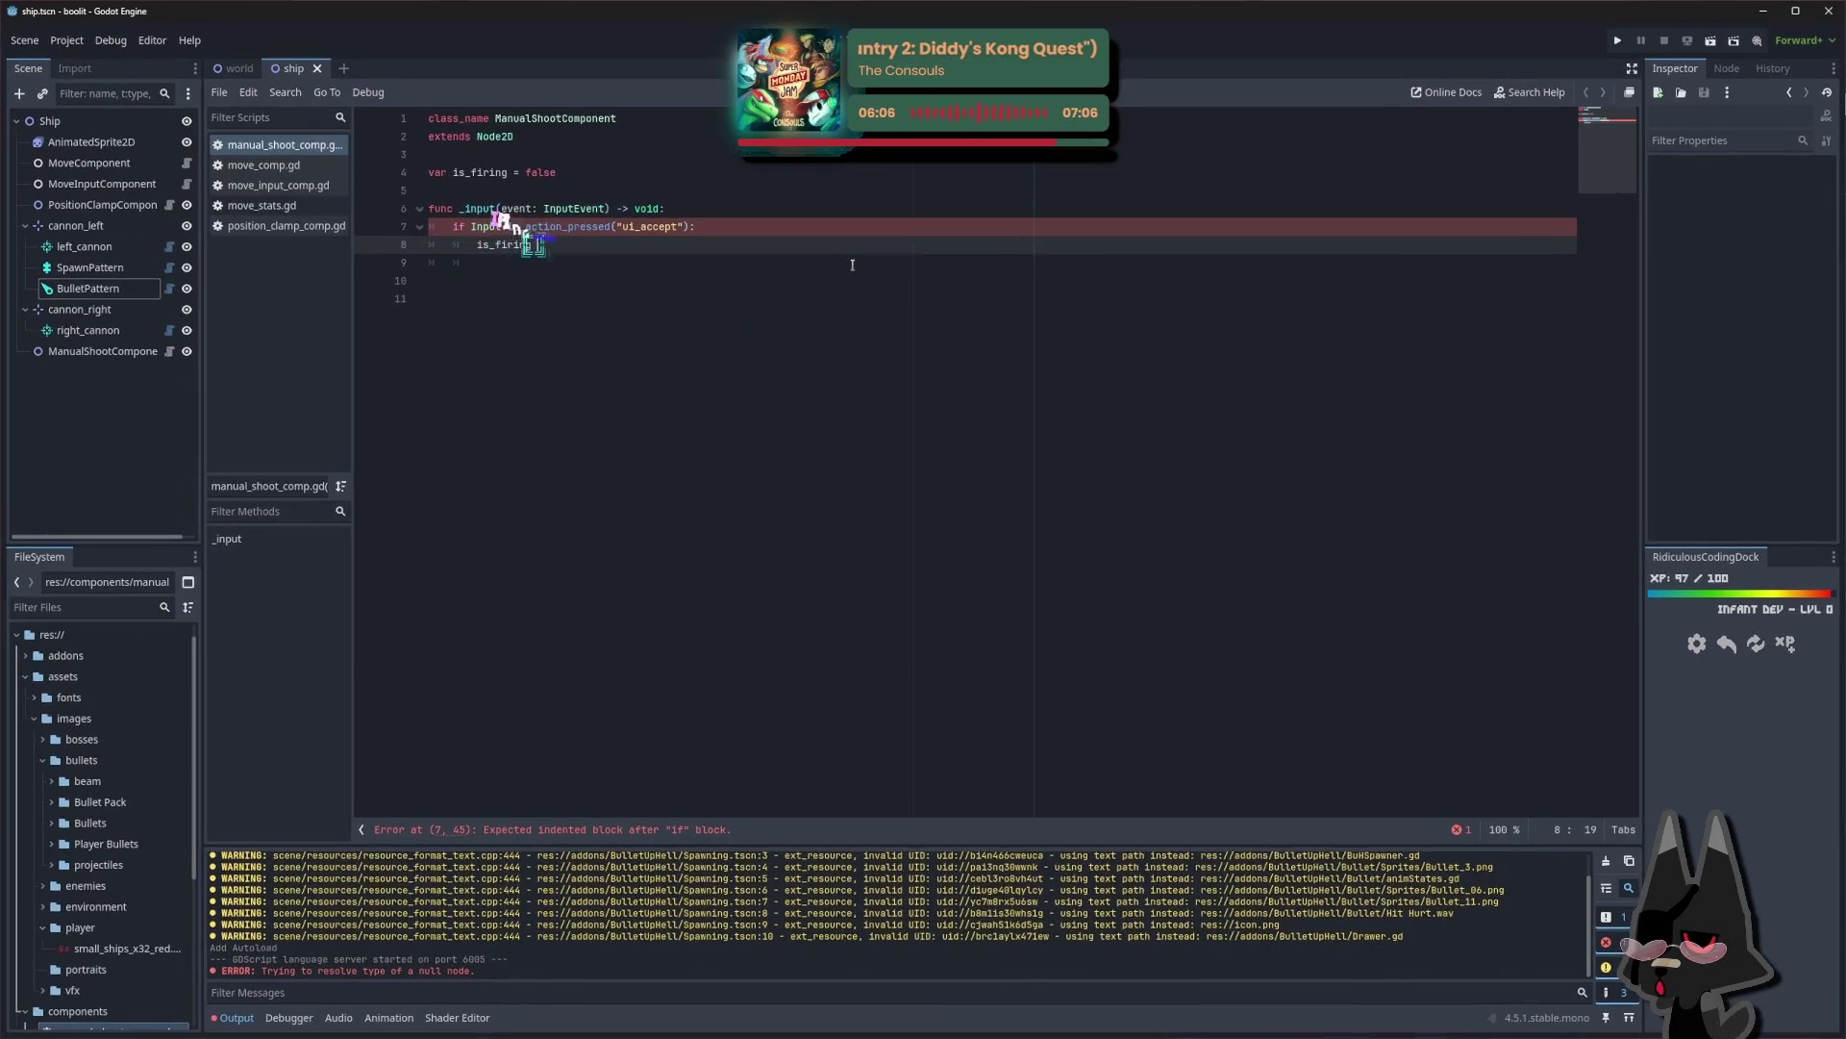
type("= true")
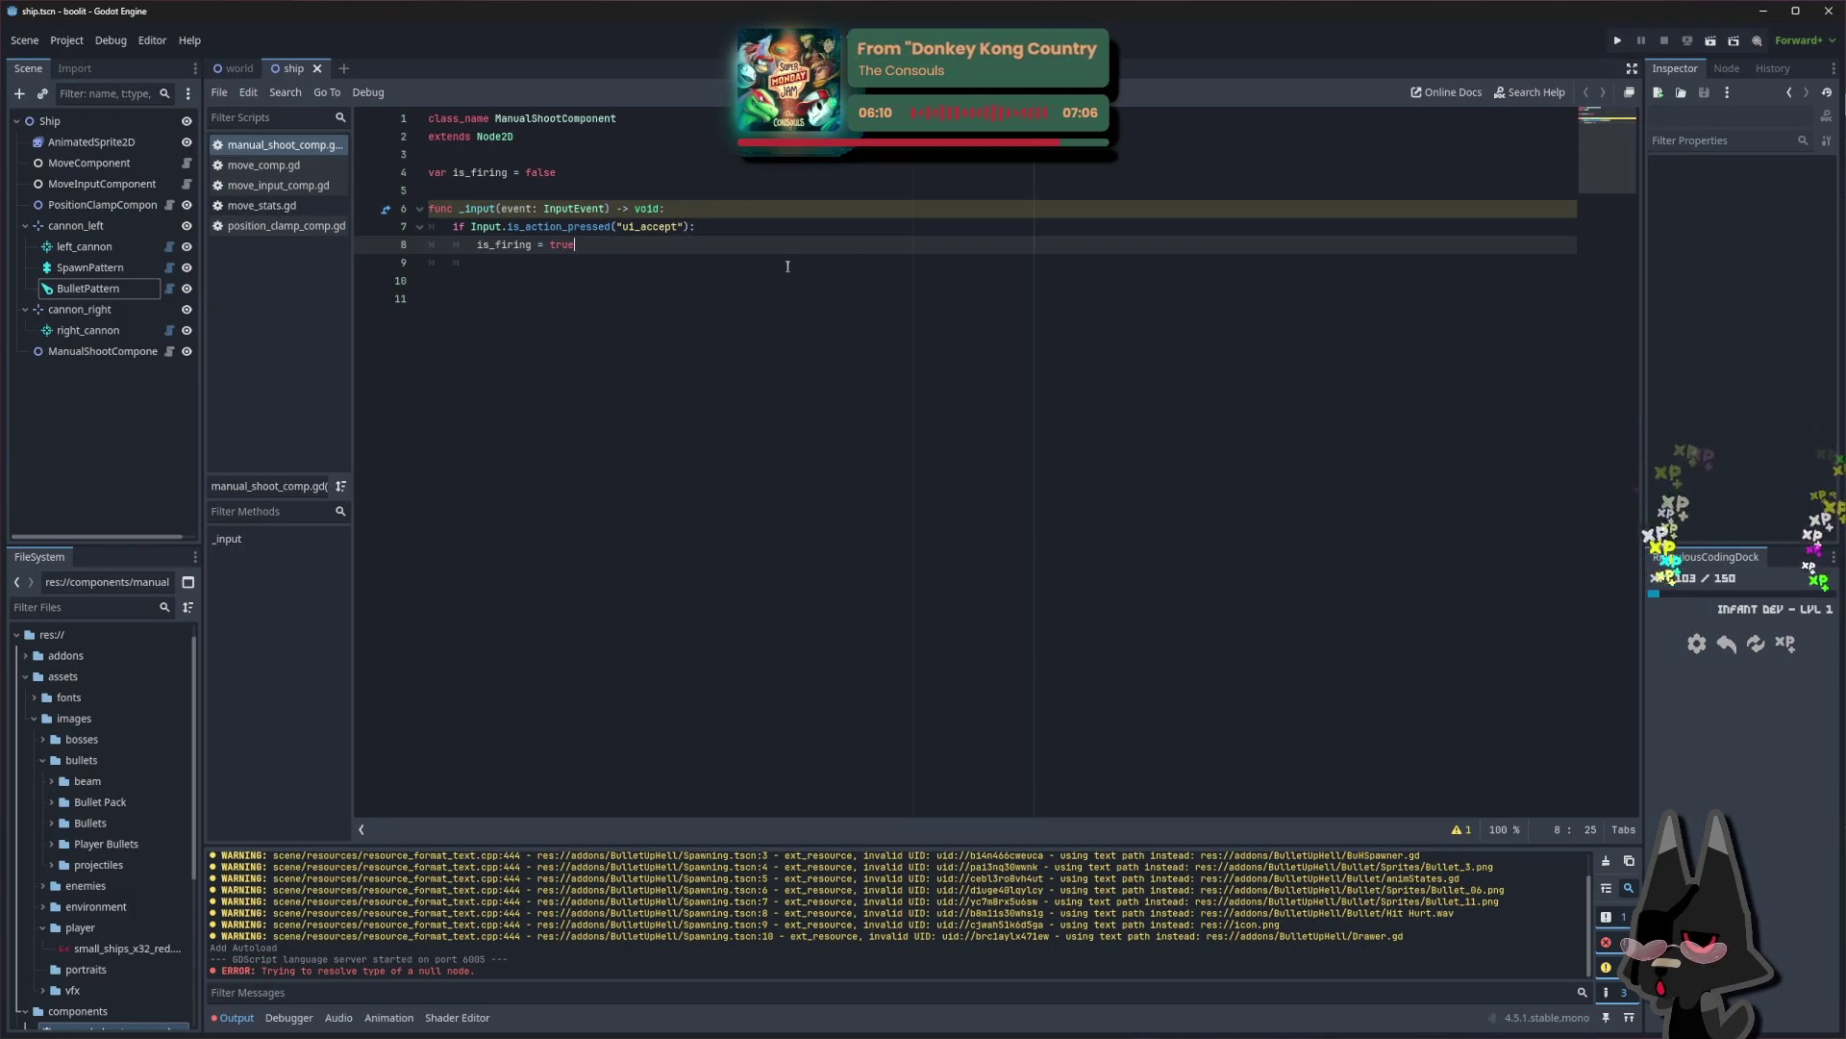
key("Return")
key("Return")
key("BackSpace")
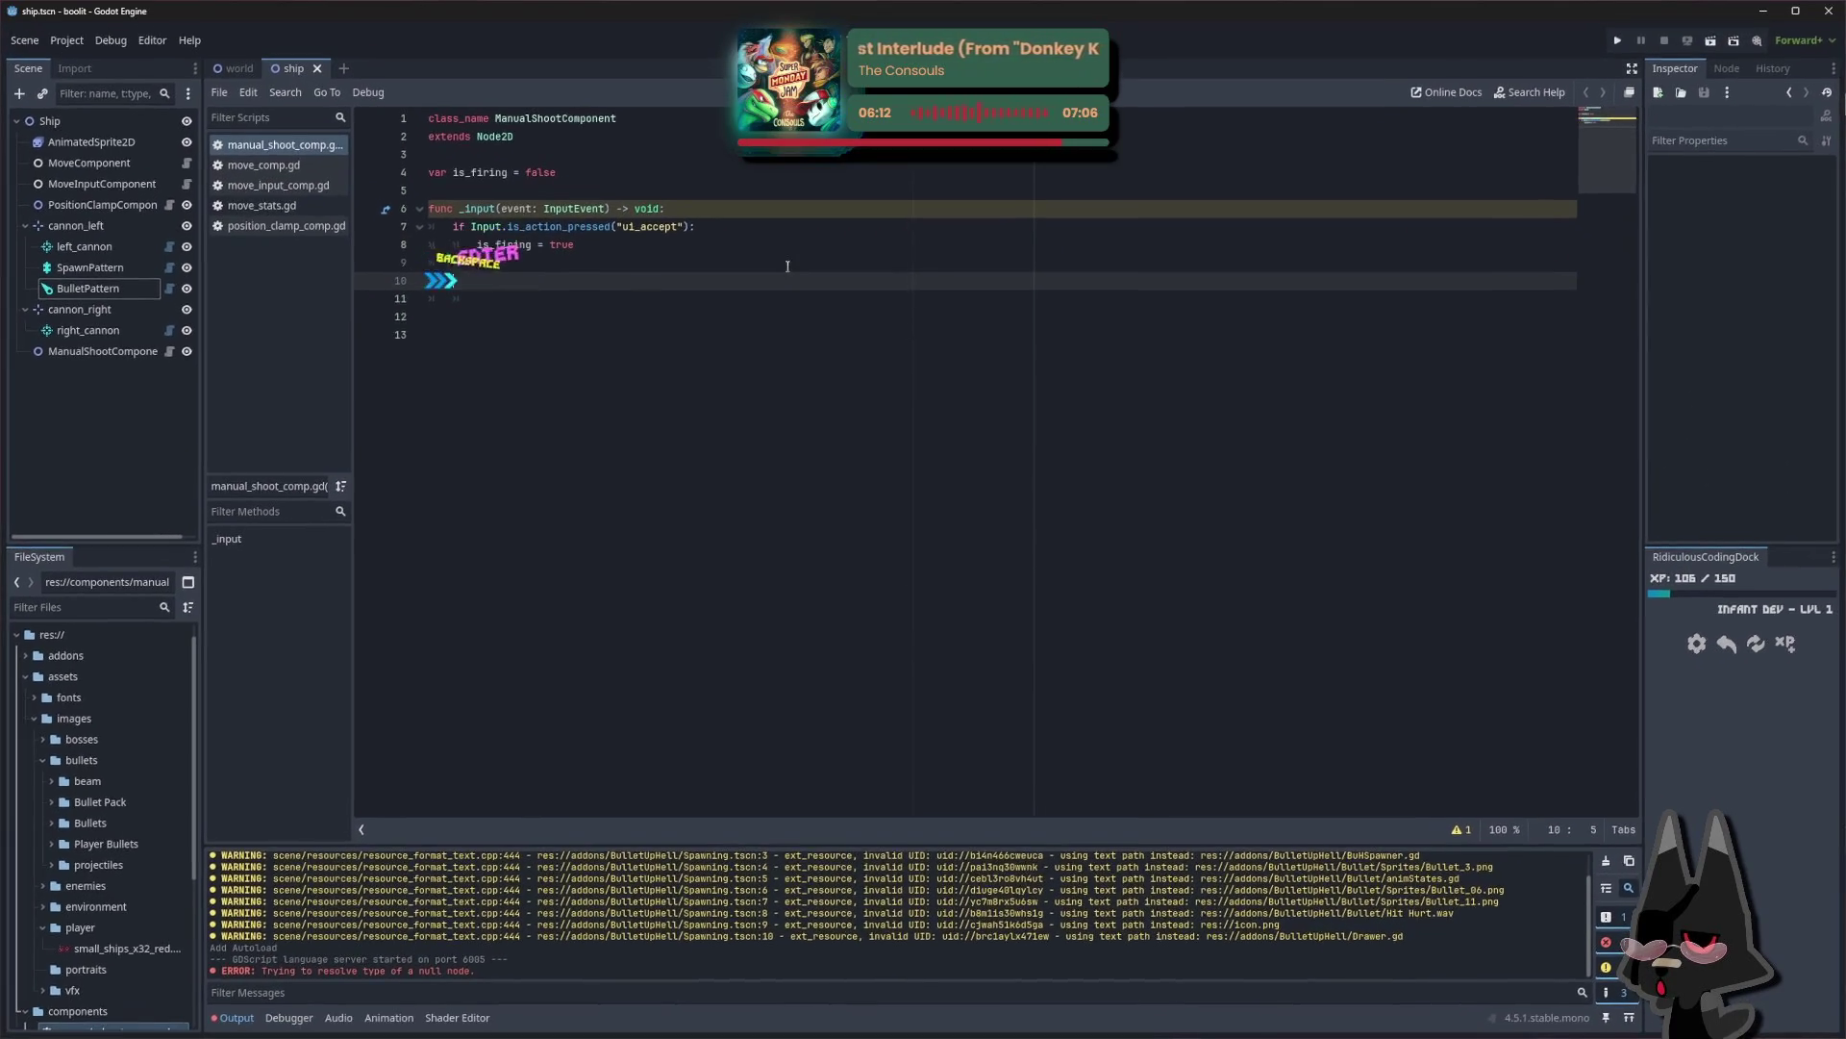
Add an is_action_just_released("ui_accept") check that sets is_firing = false
type("if Input.")
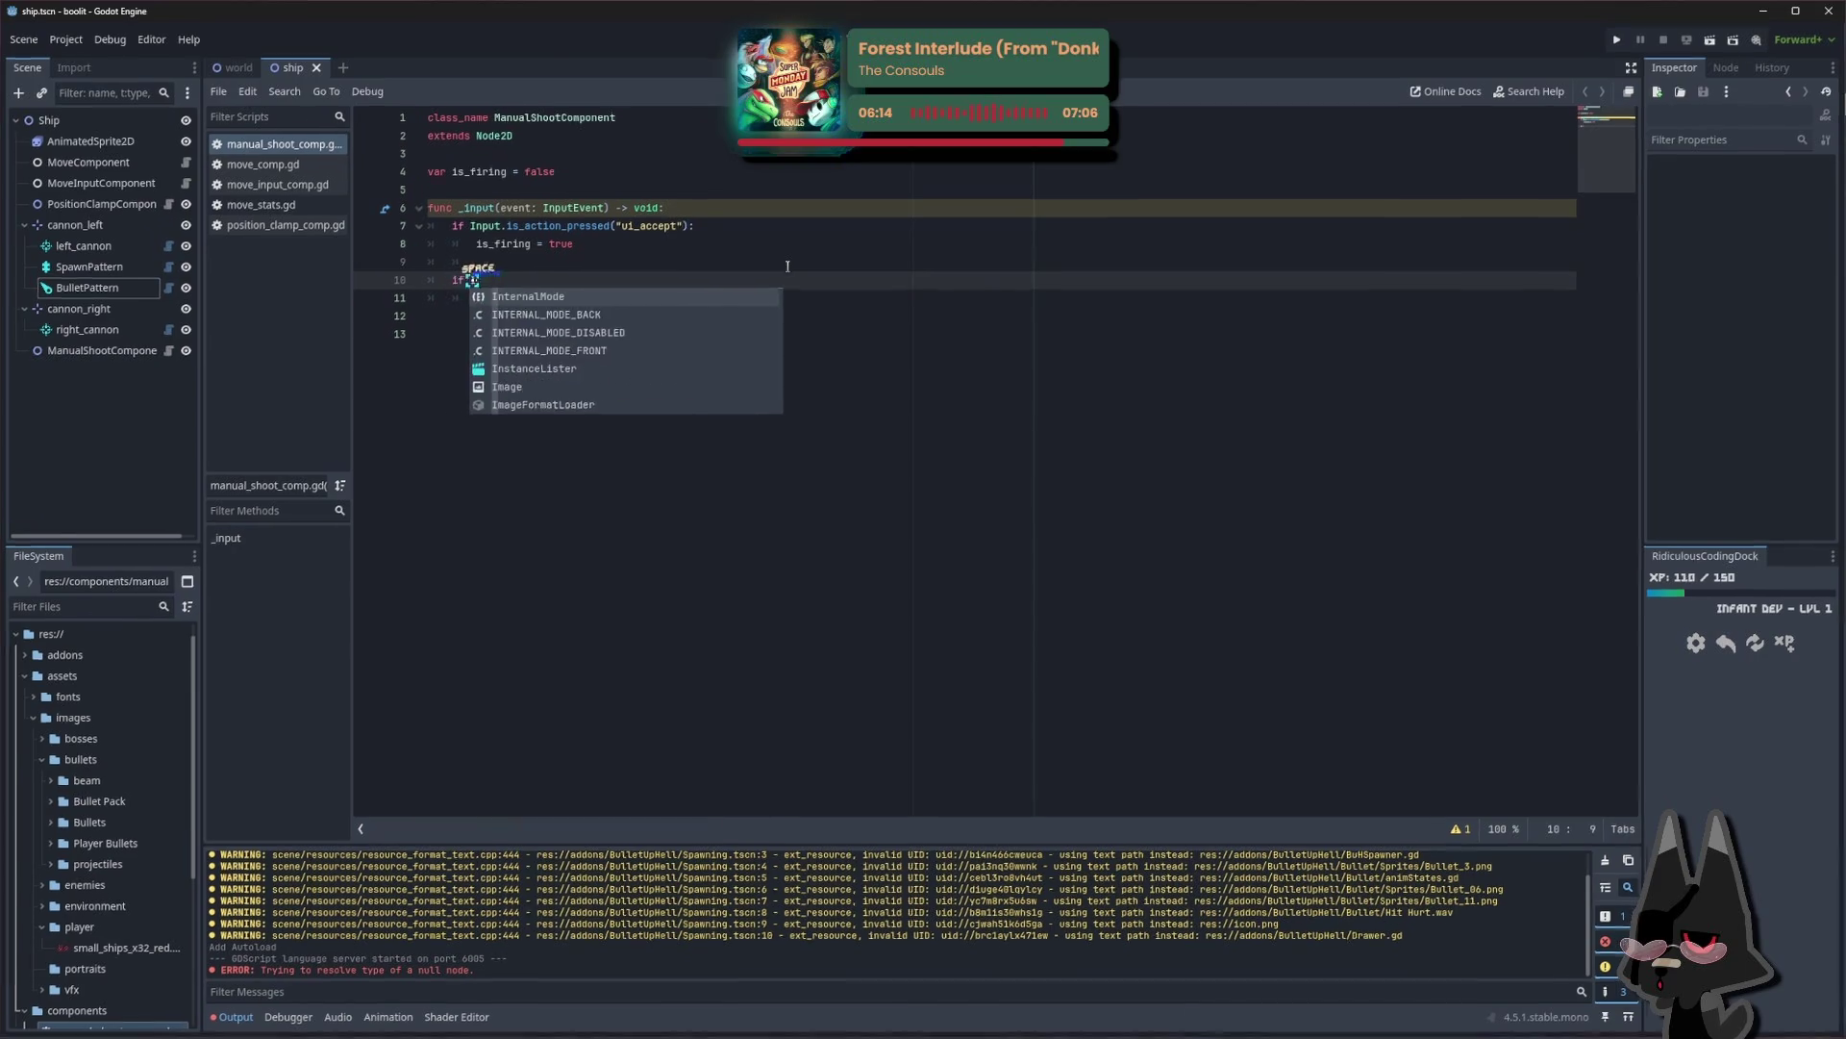
type("is_action")
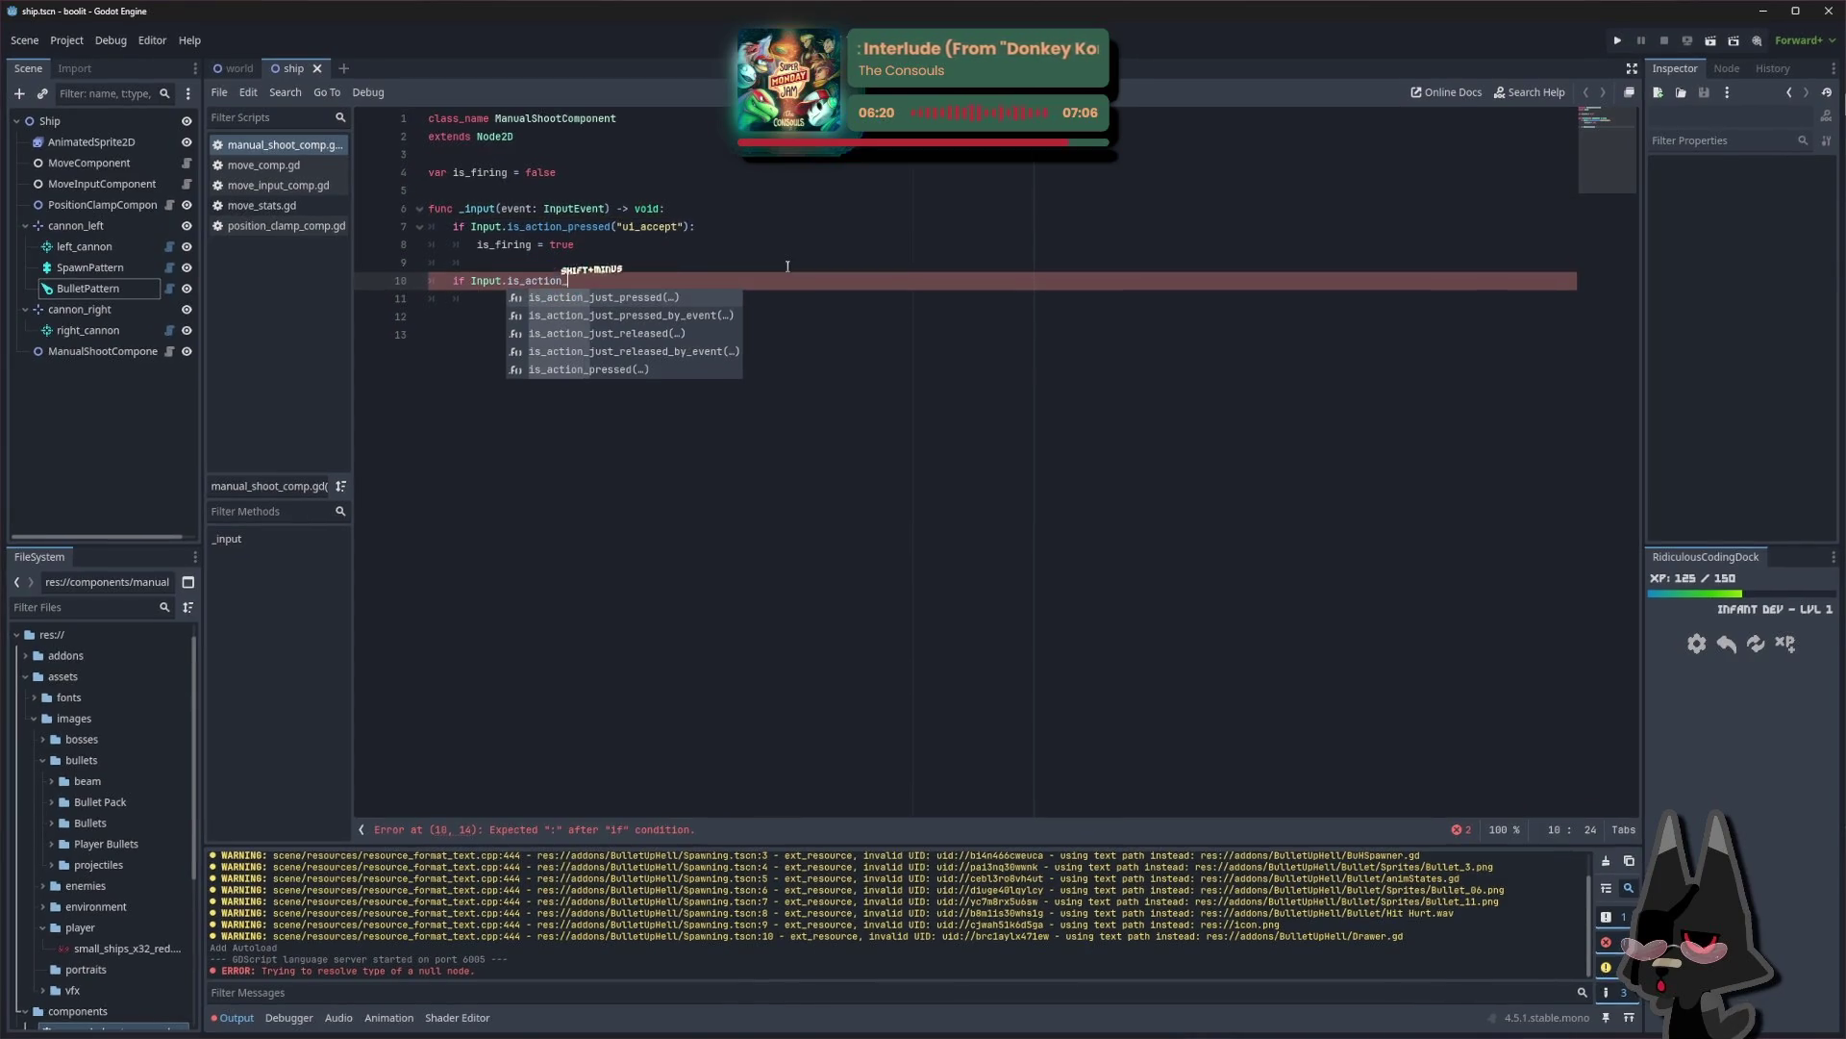
type("_just_released")
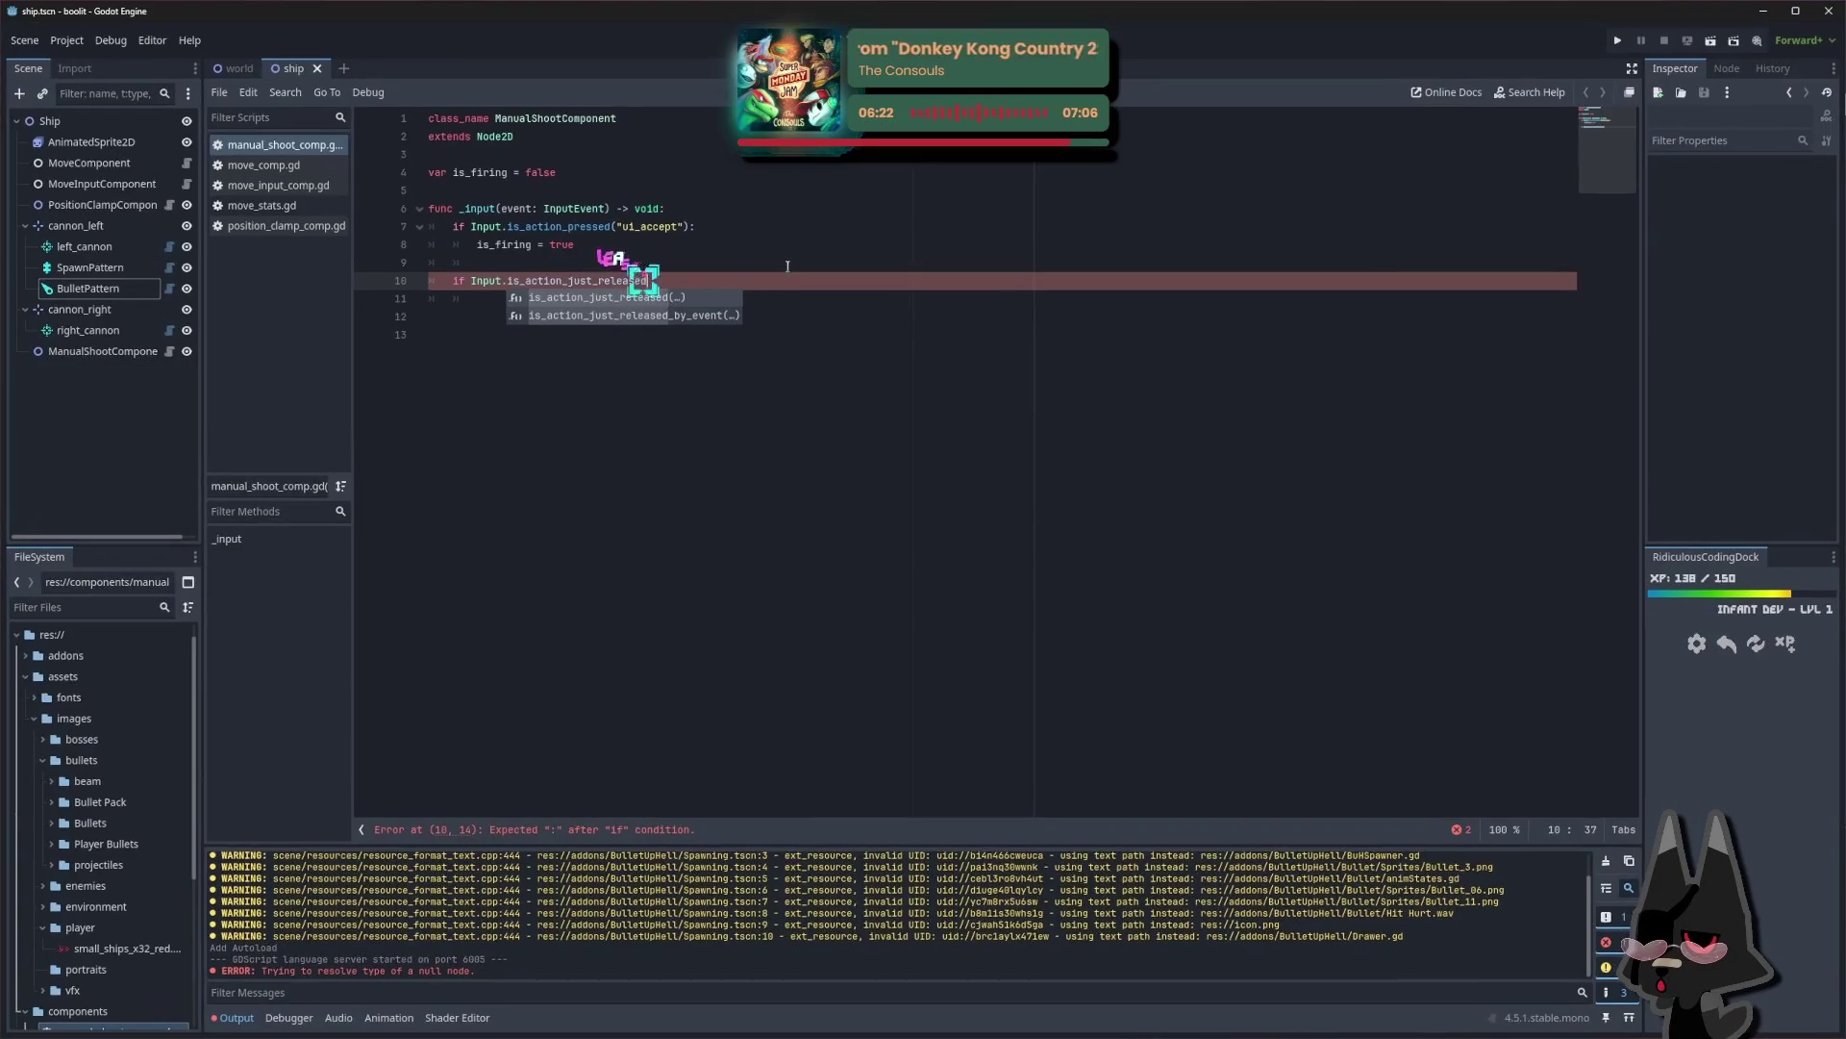
key("Return")
type("\"")
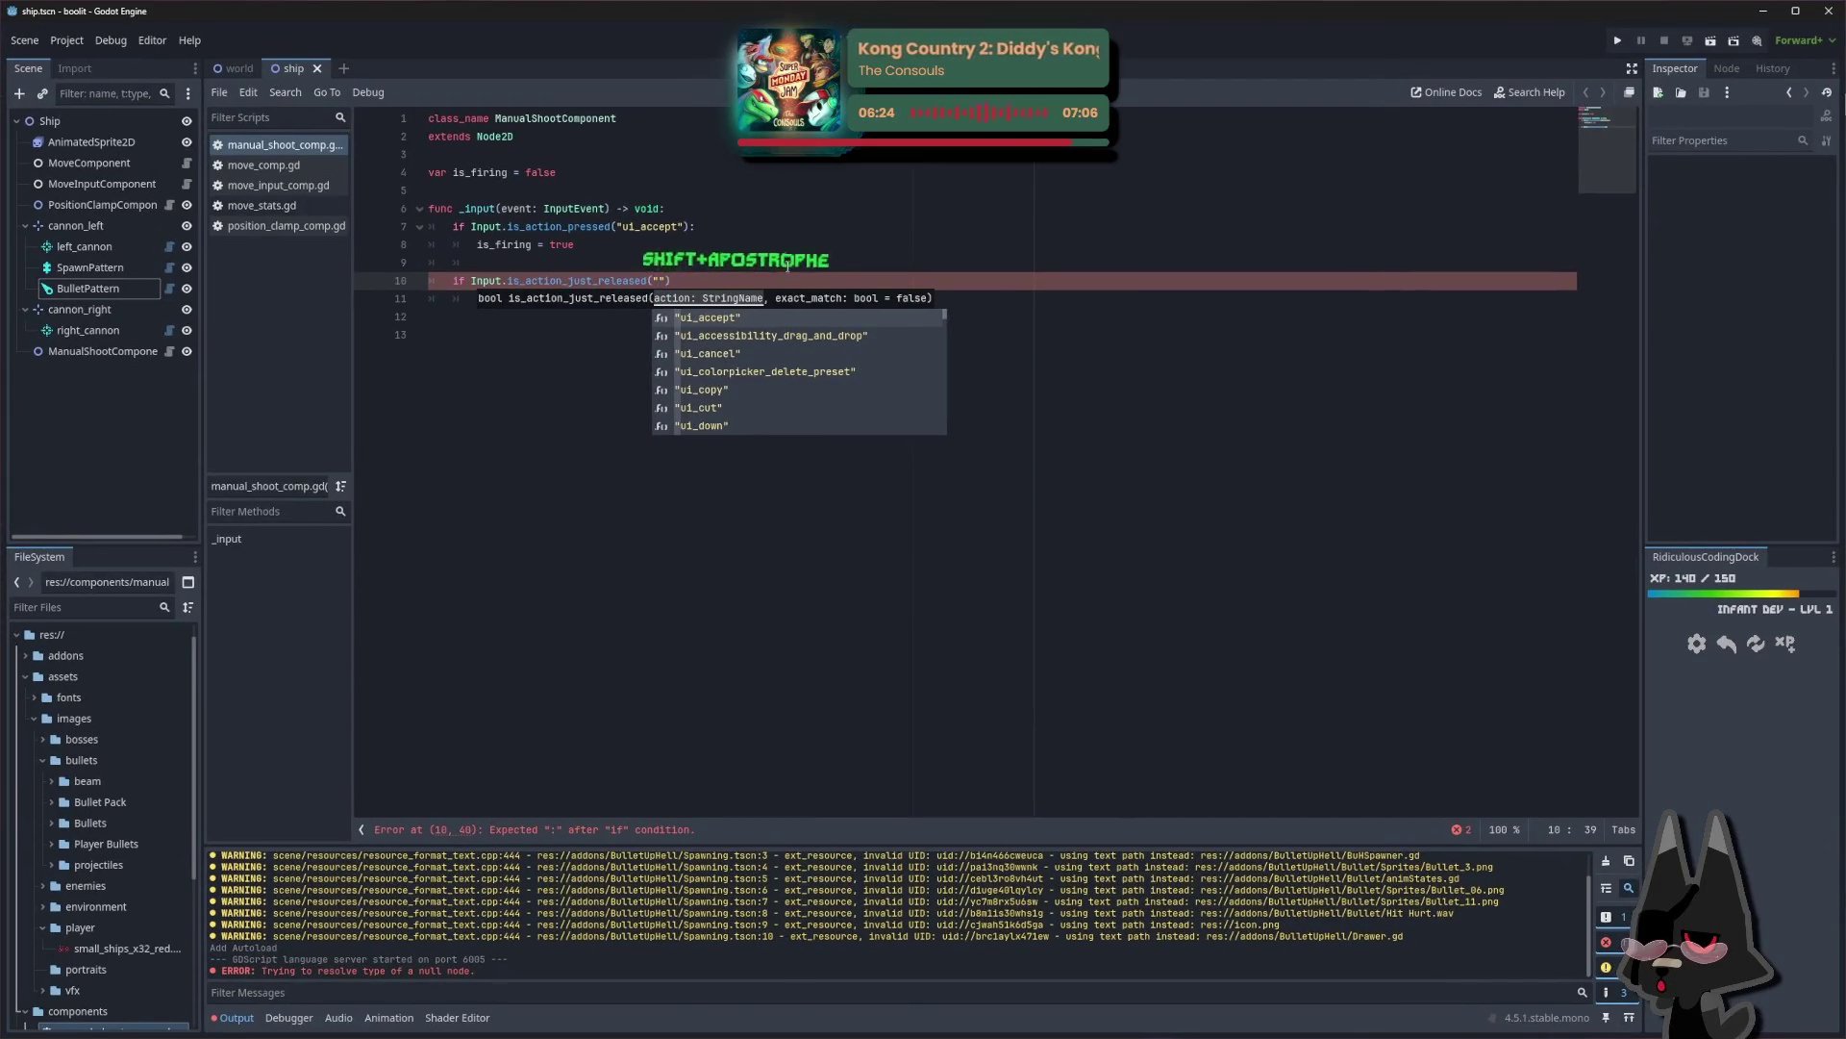
key("Tab")
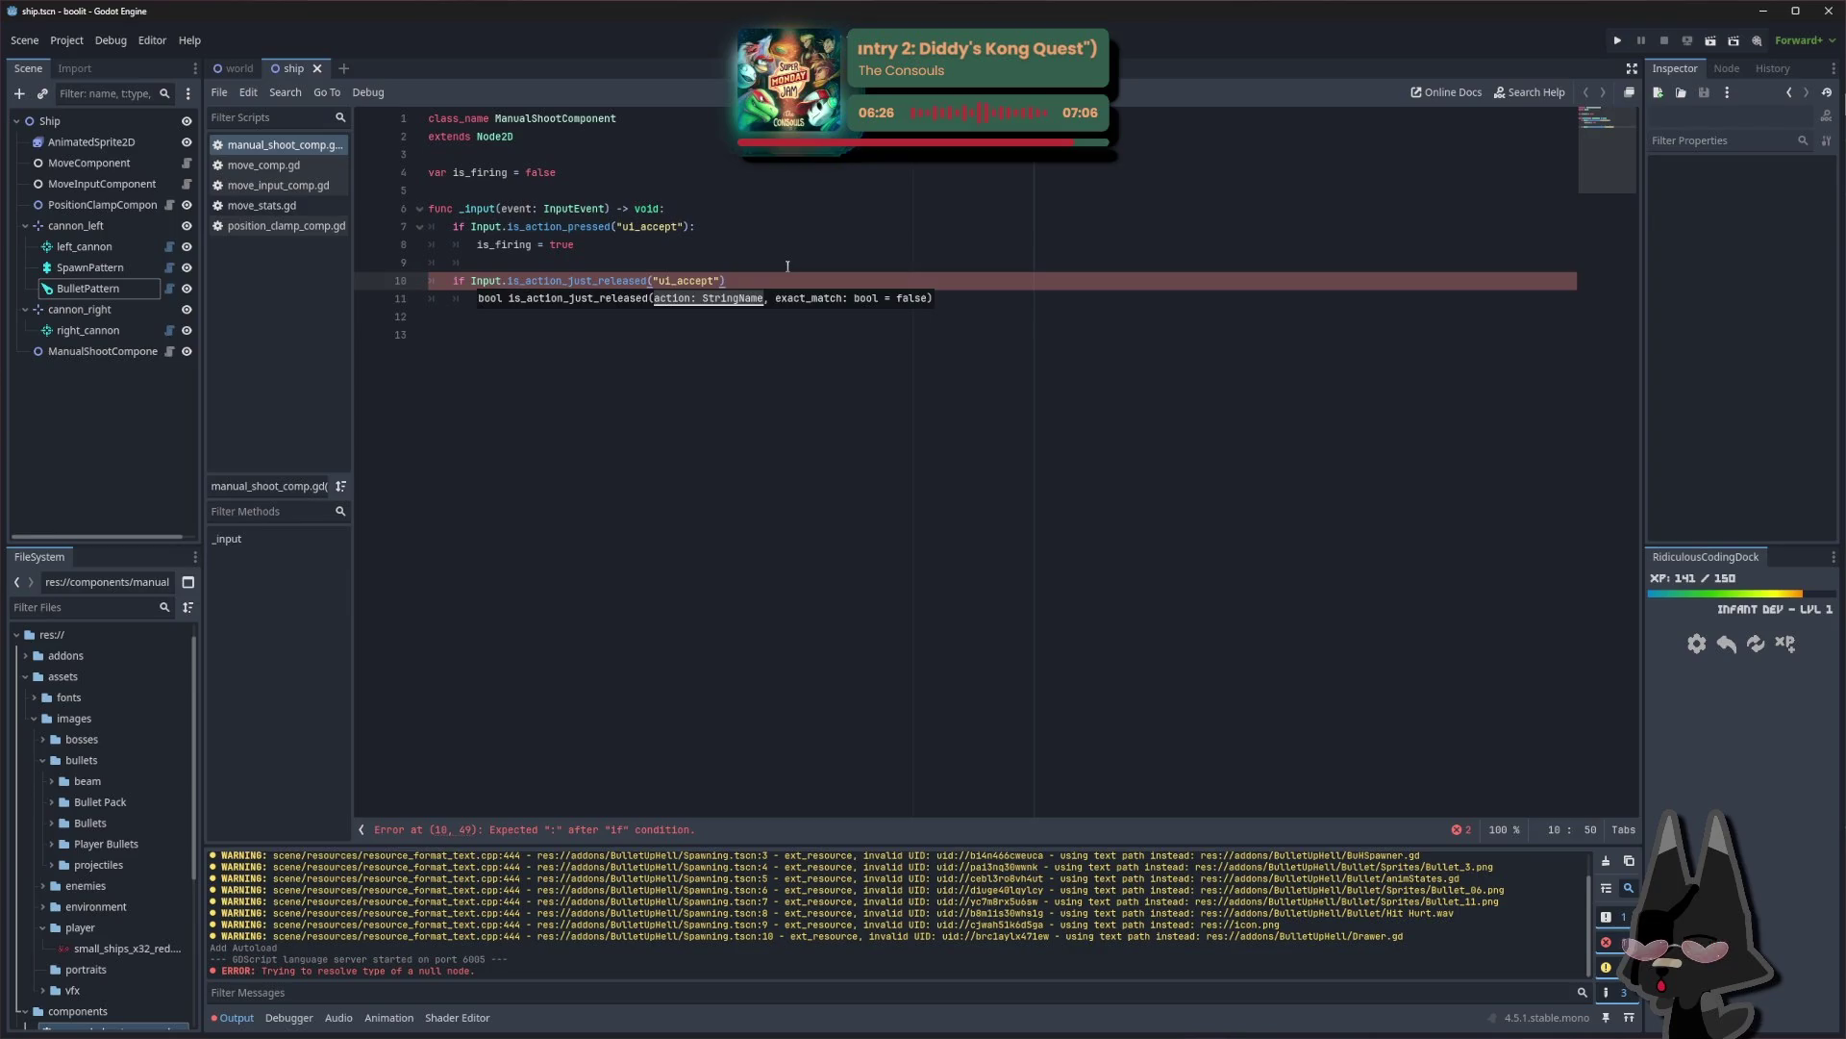
type(":")
key("Return")
type("is_fi")
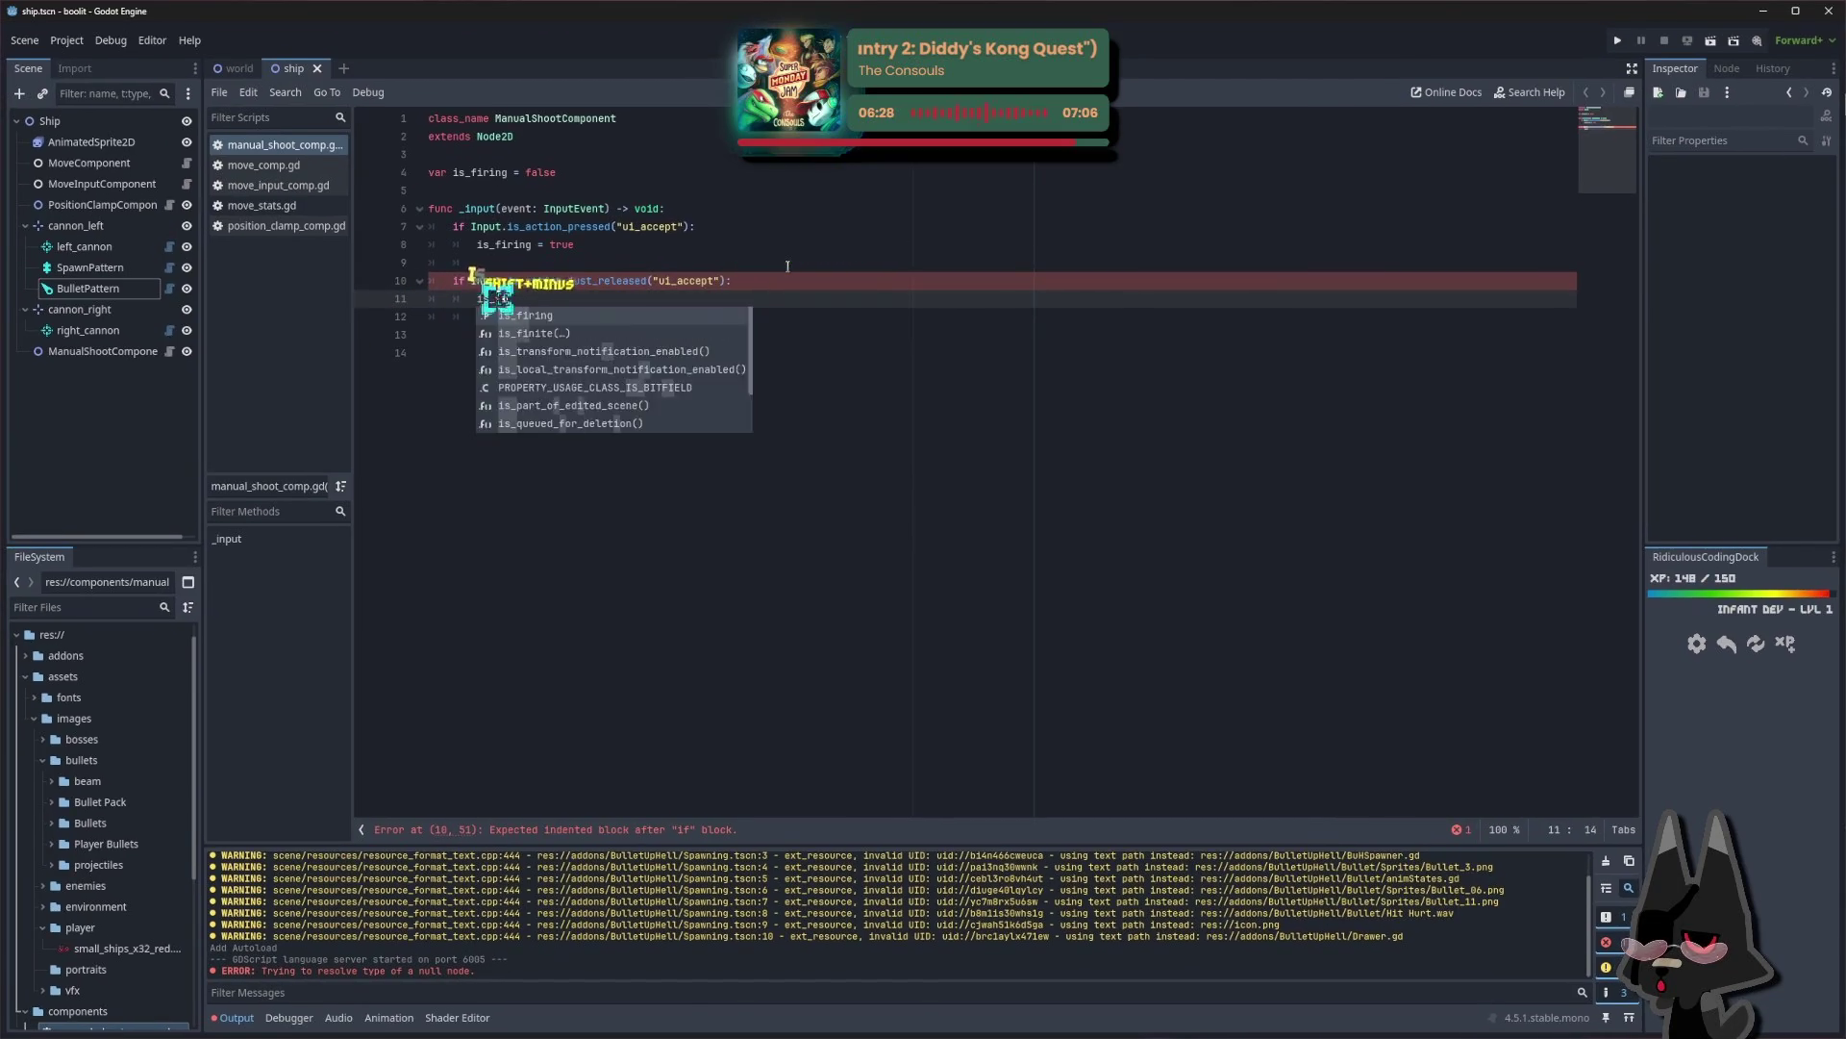
key("Tab")
type("= fal")
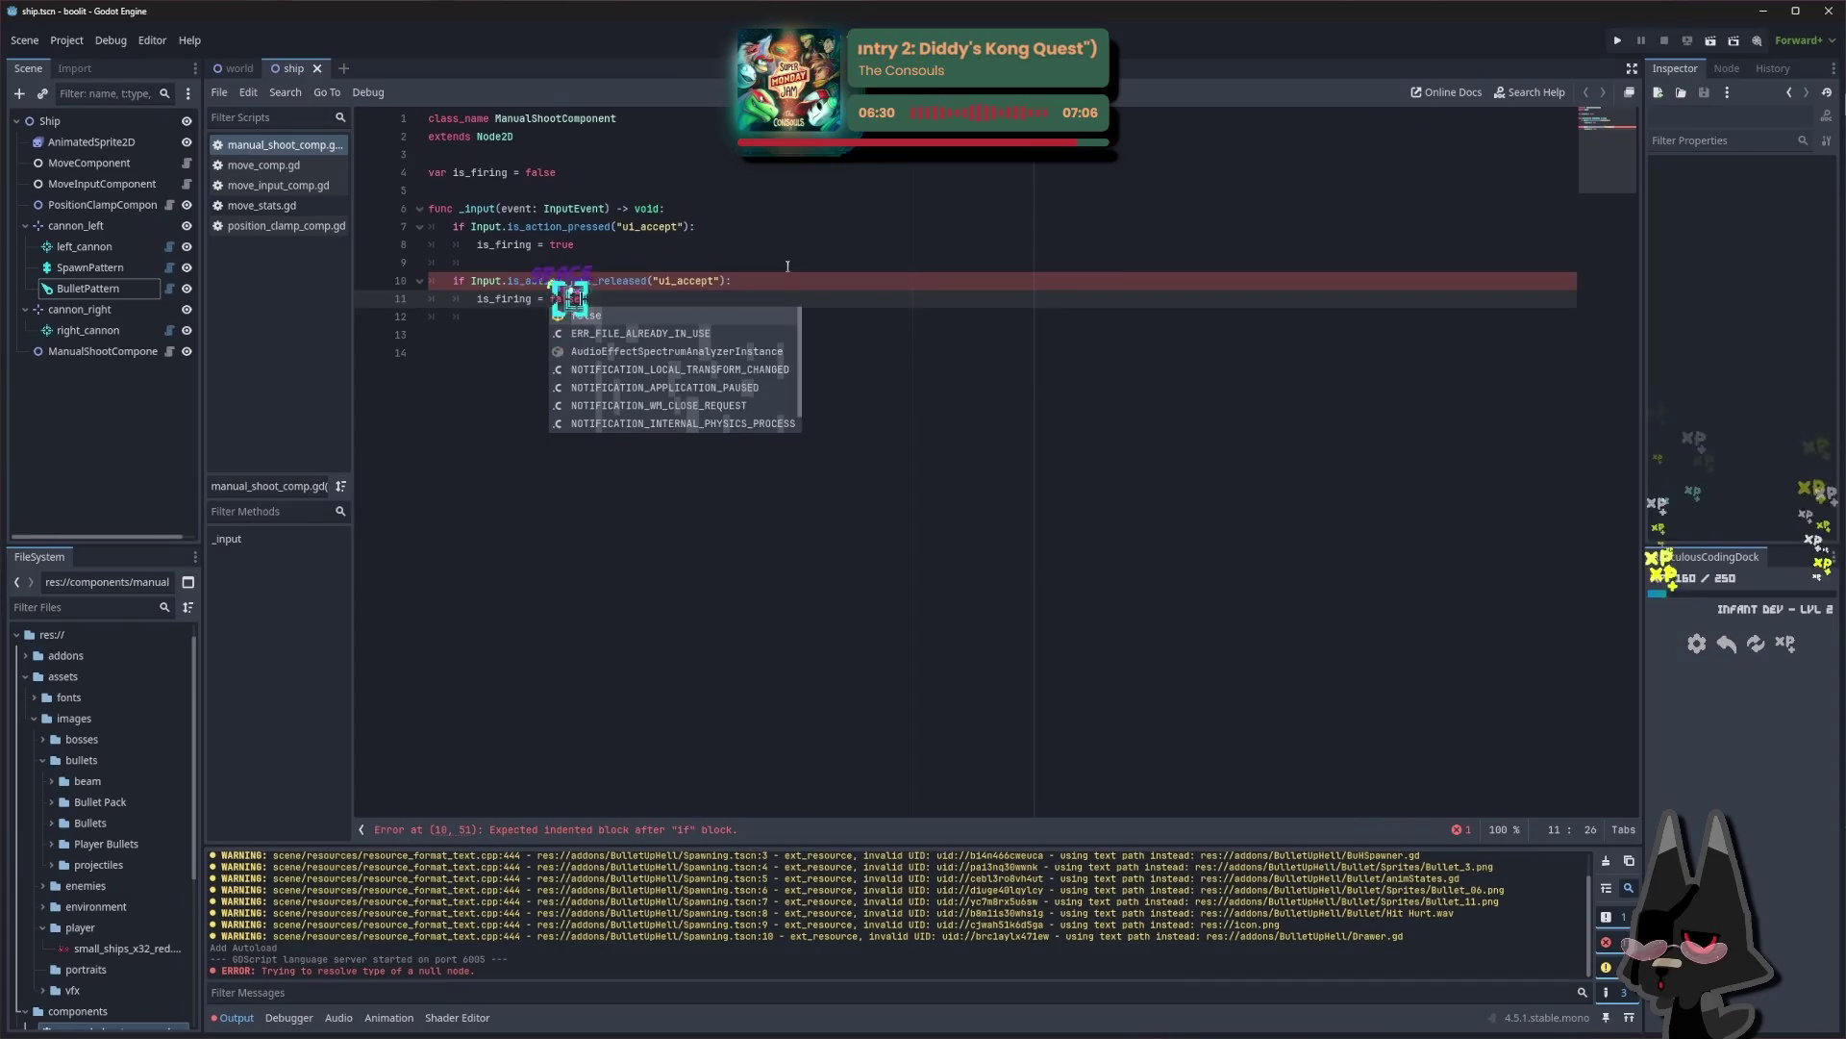
key("Tab")
Start a func _process line below the release branch
key("Return")
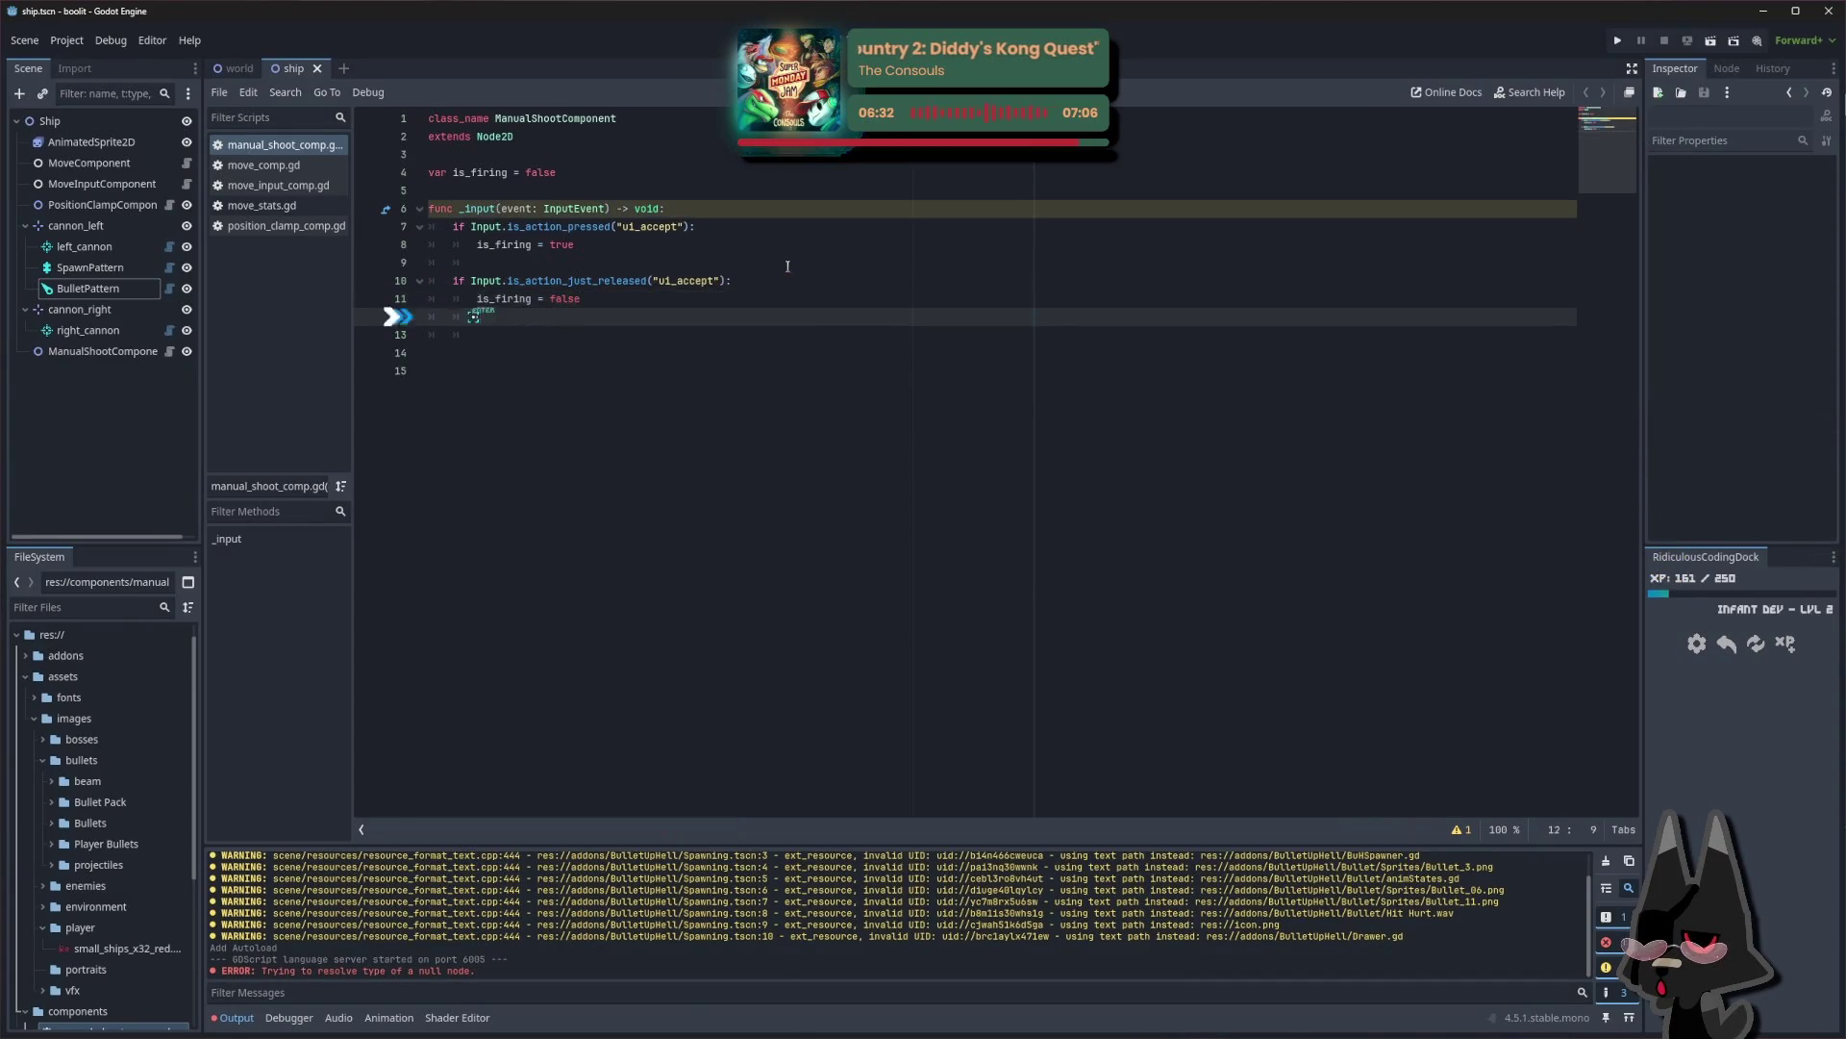
key("BackSpace")
key("Return")
type("fun")
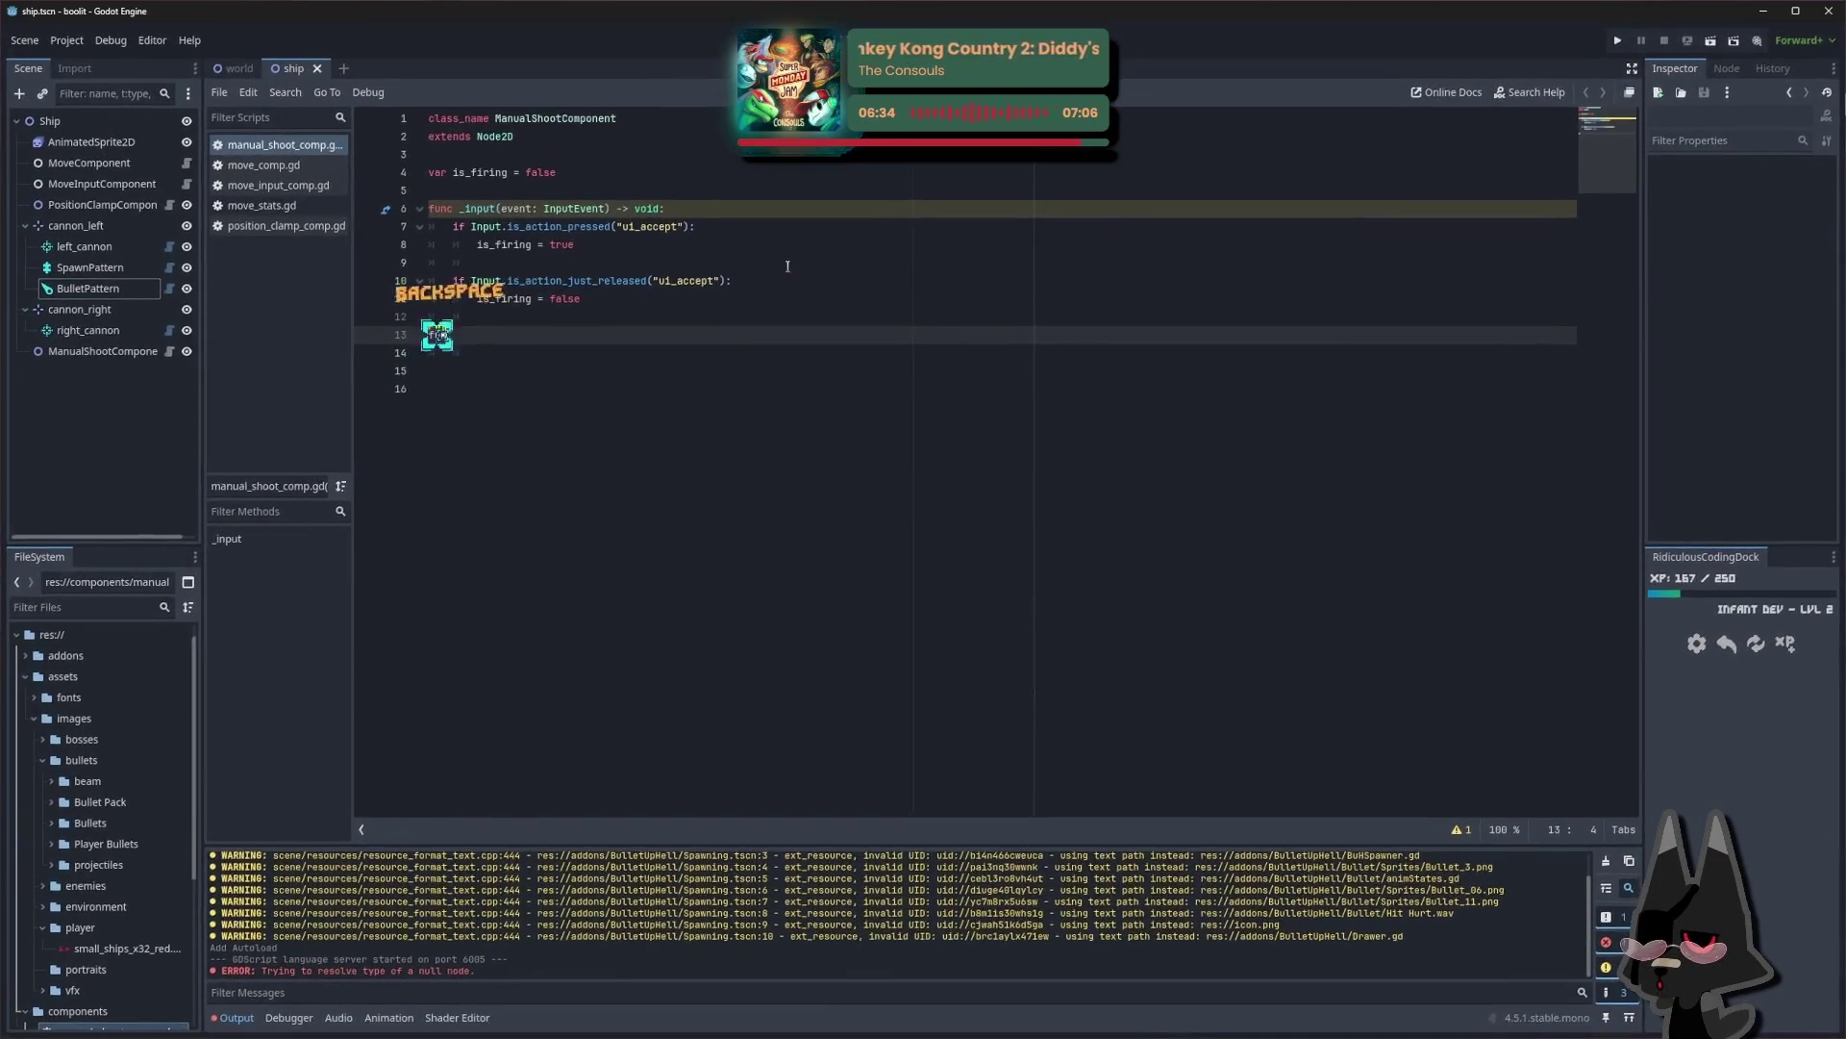
type("c _process")
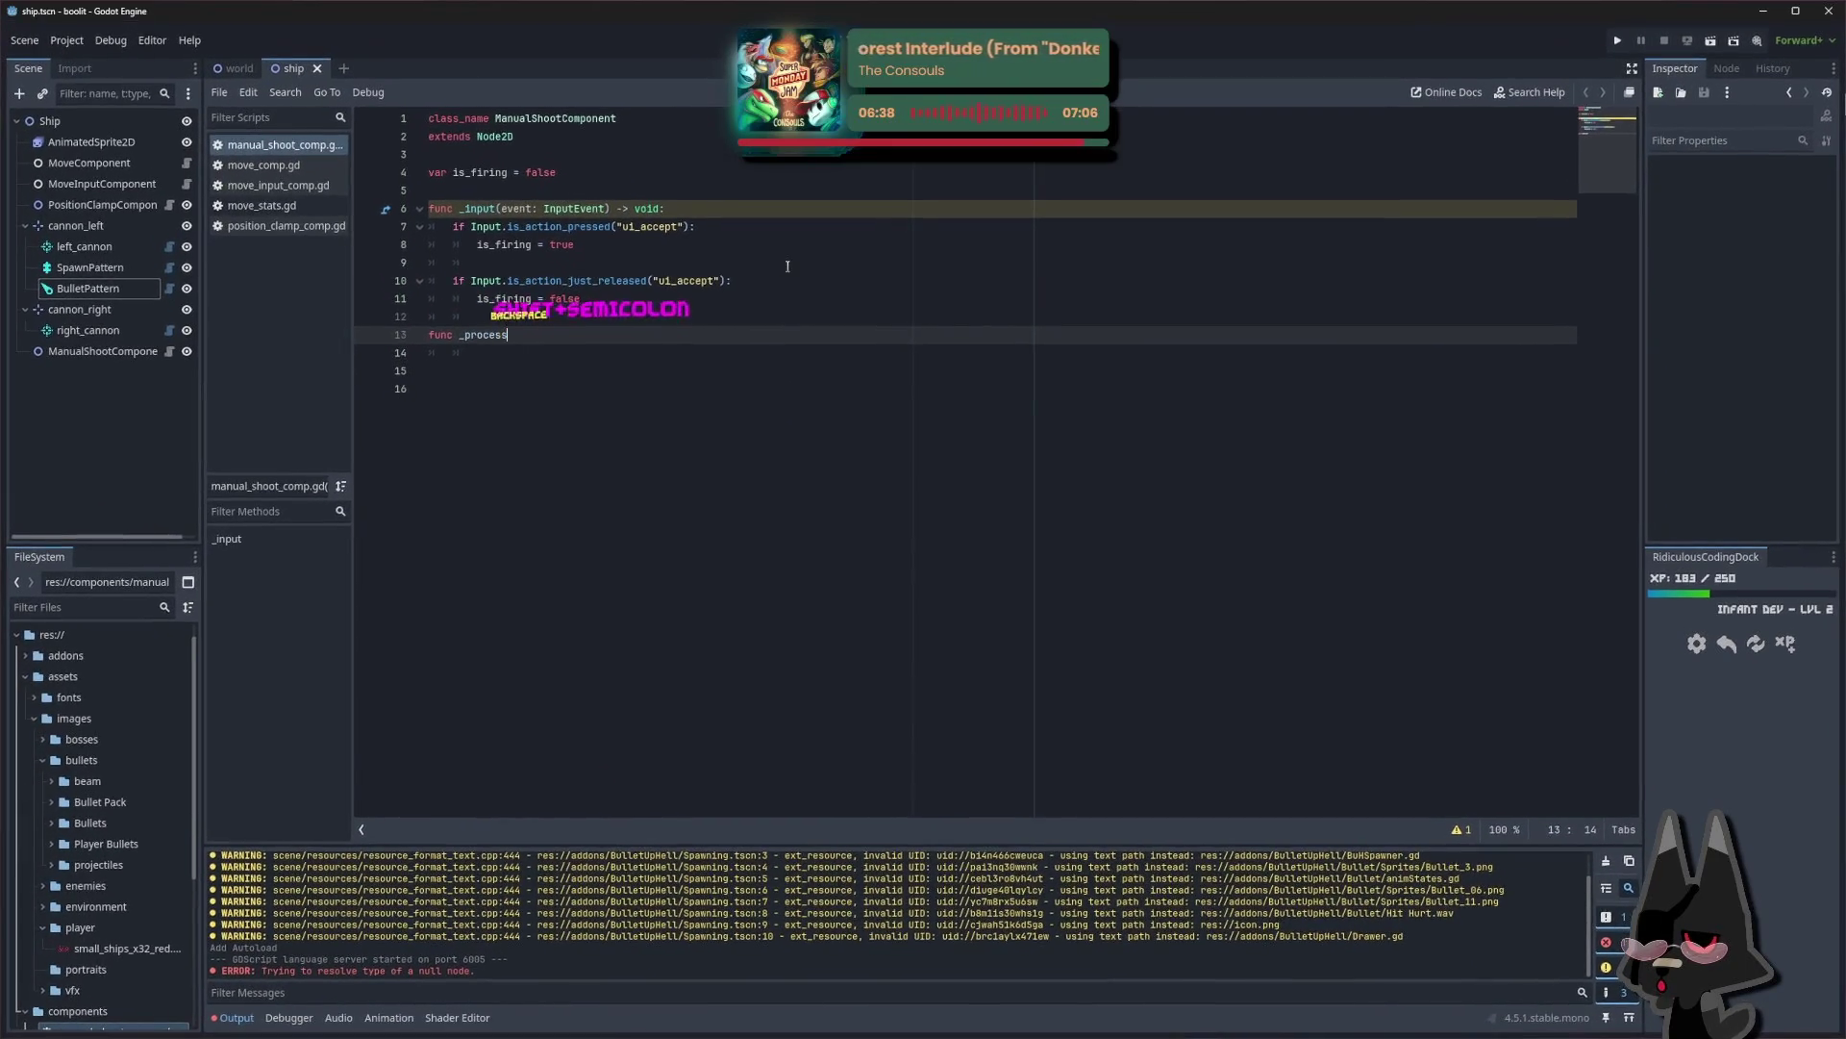
Fix the header to func _process():, then undo past the _process stub and release branch
type("()")
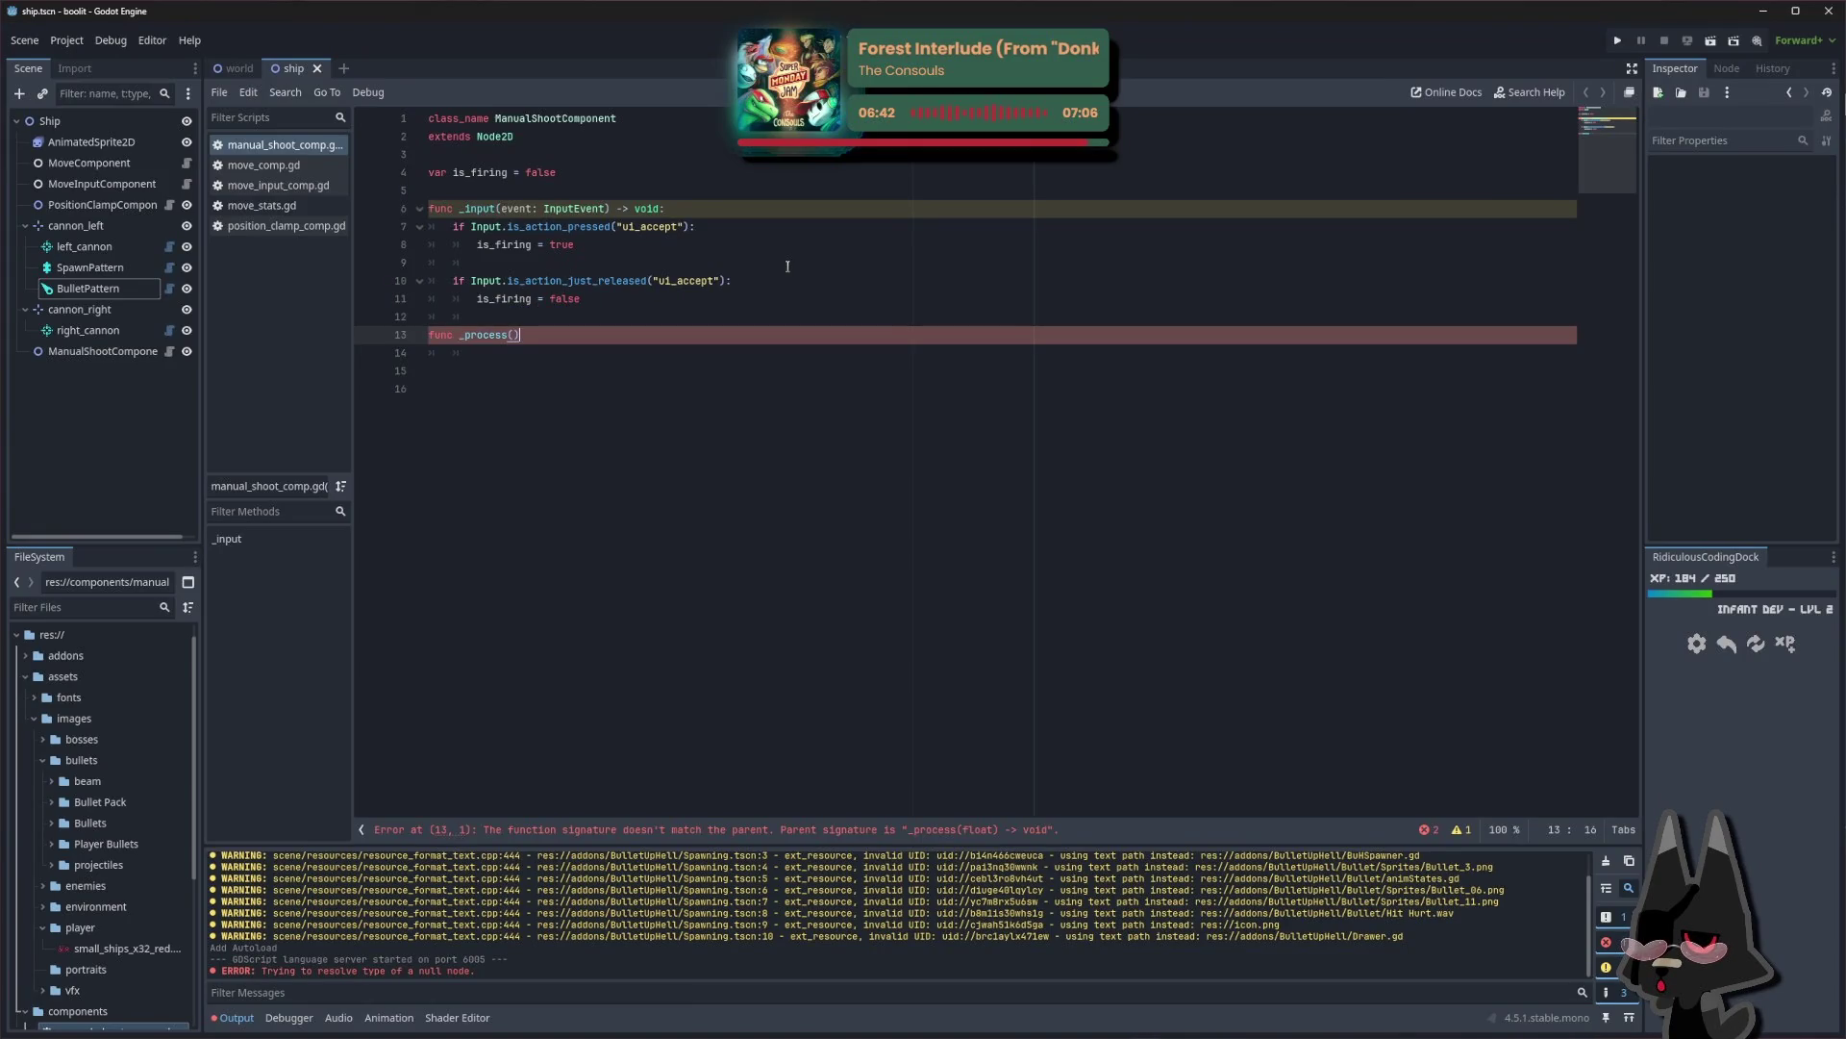
type(":")
key("Return")
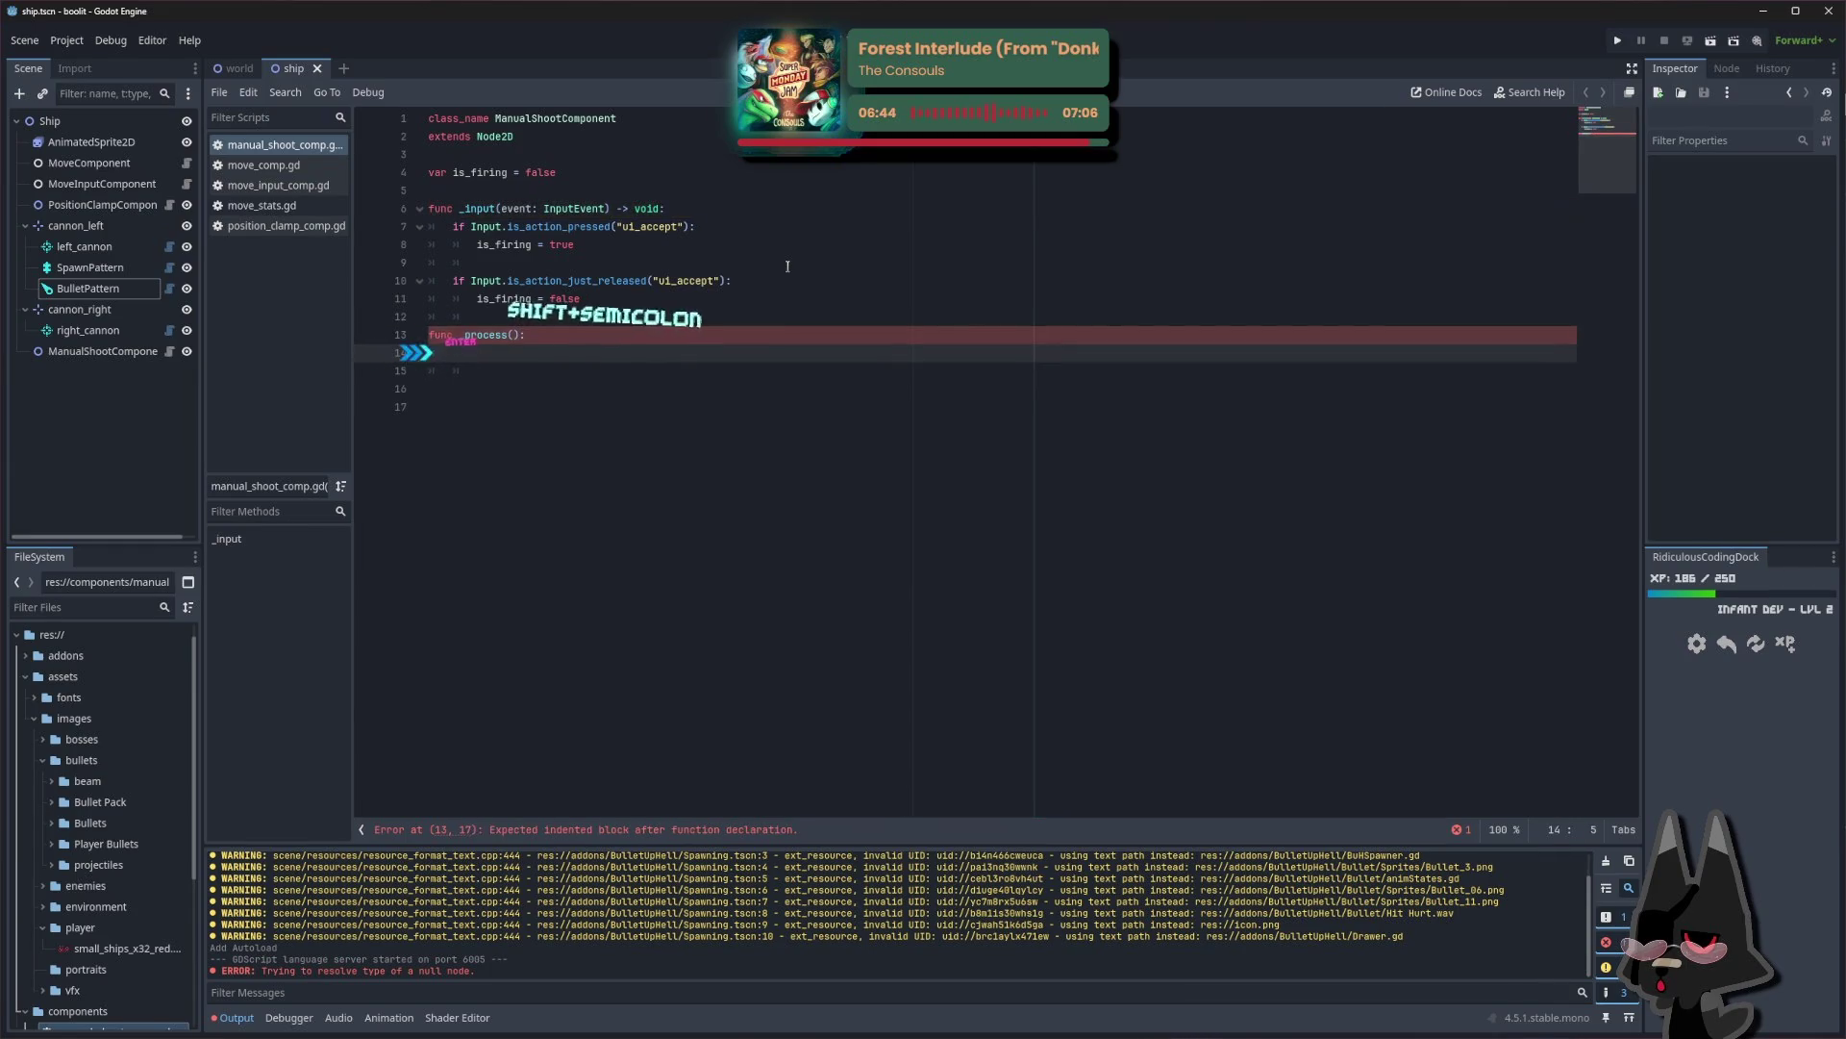
key("ctrl+z")
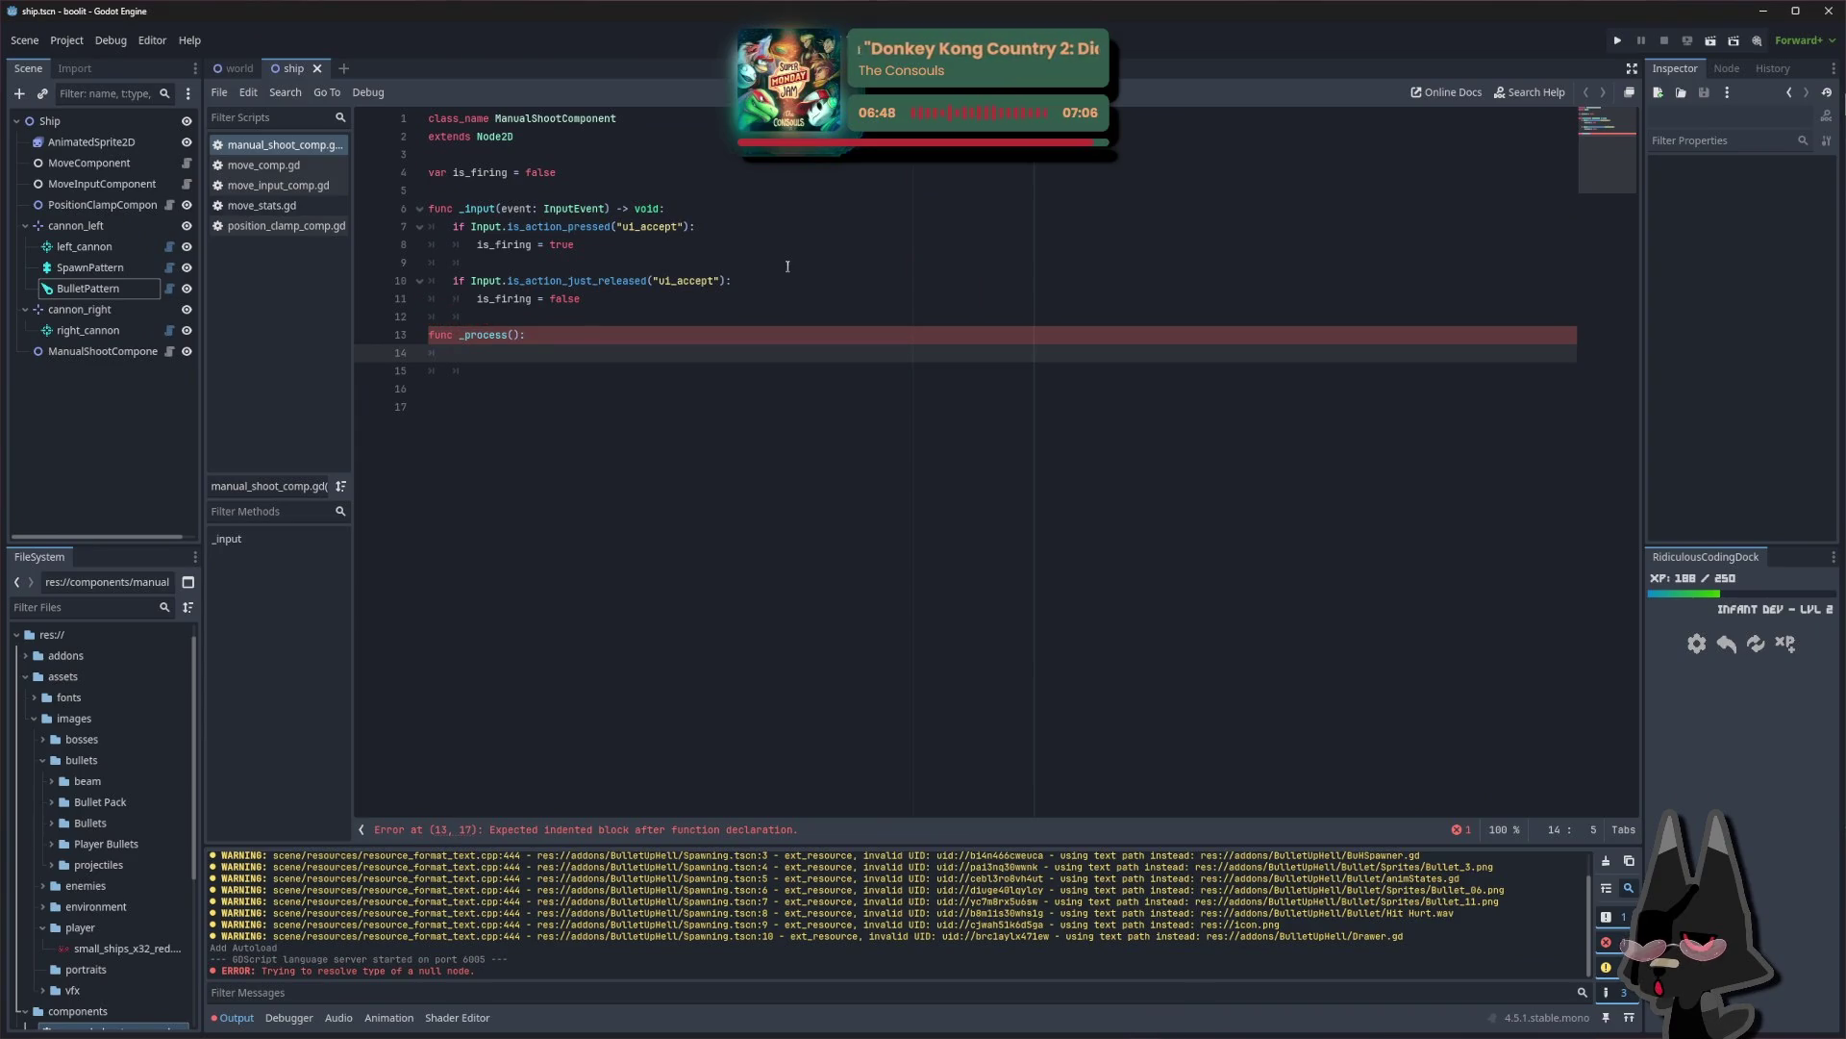
mouse_move(451, 227)
left_mouse_down()
mouse_move(481, 259)
mouse_move(698, 301)
left_mouse_up()
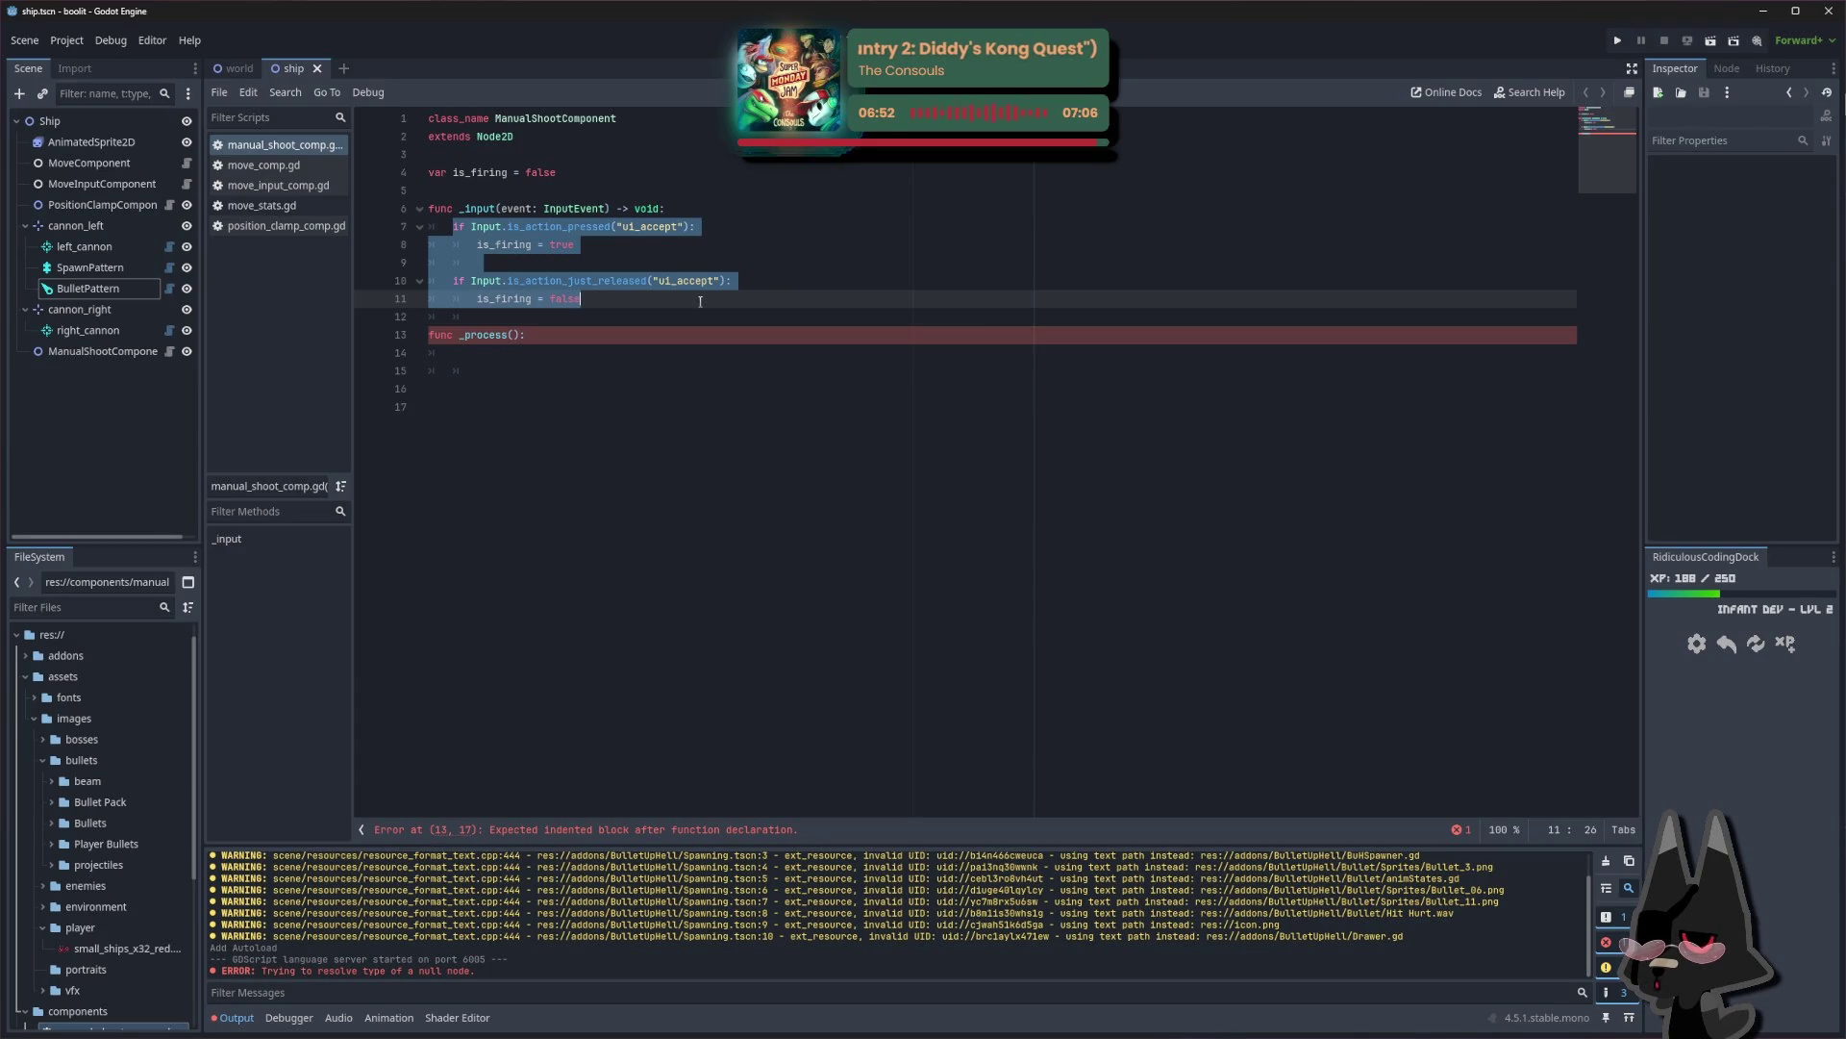
key("ctrl+z")
key("ctrl+z")
key("ctrl+z")
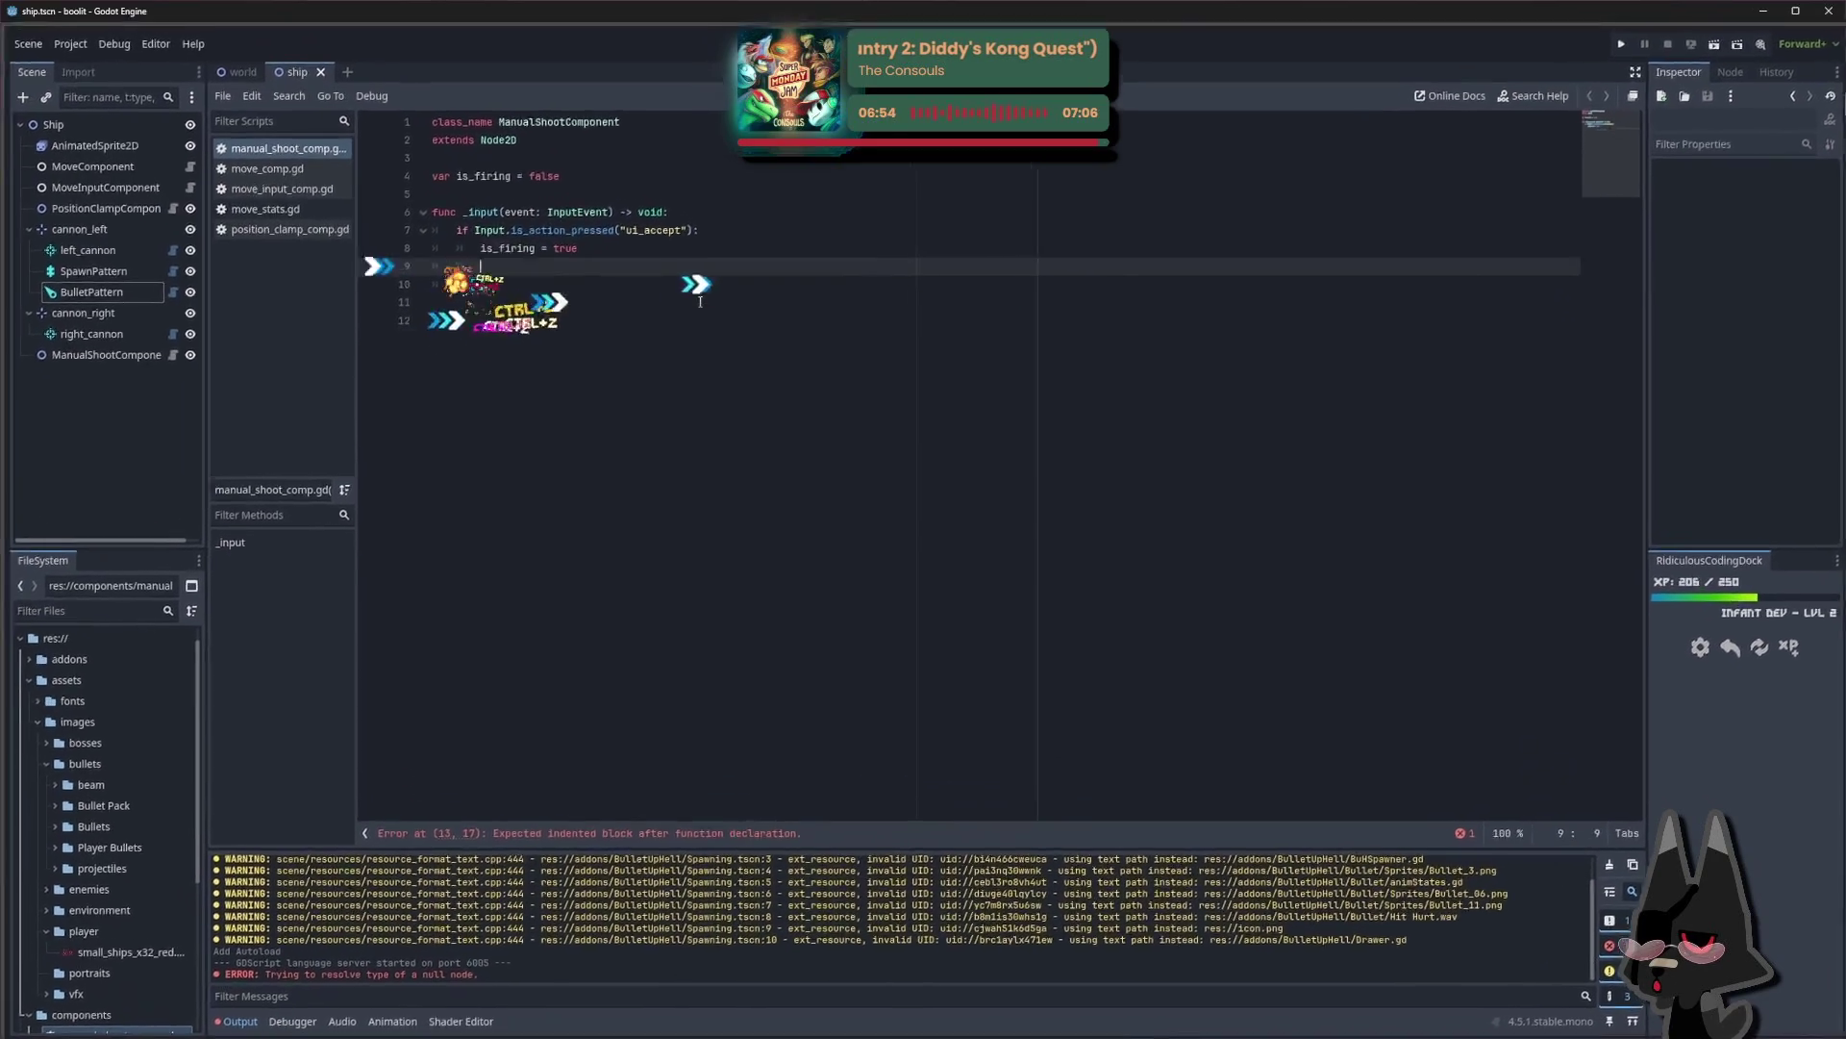
Undo to the cannon-spawning version, redo, and retype var is_firing = false on line 4
key("ctrl+z")
key("ctrl+z")
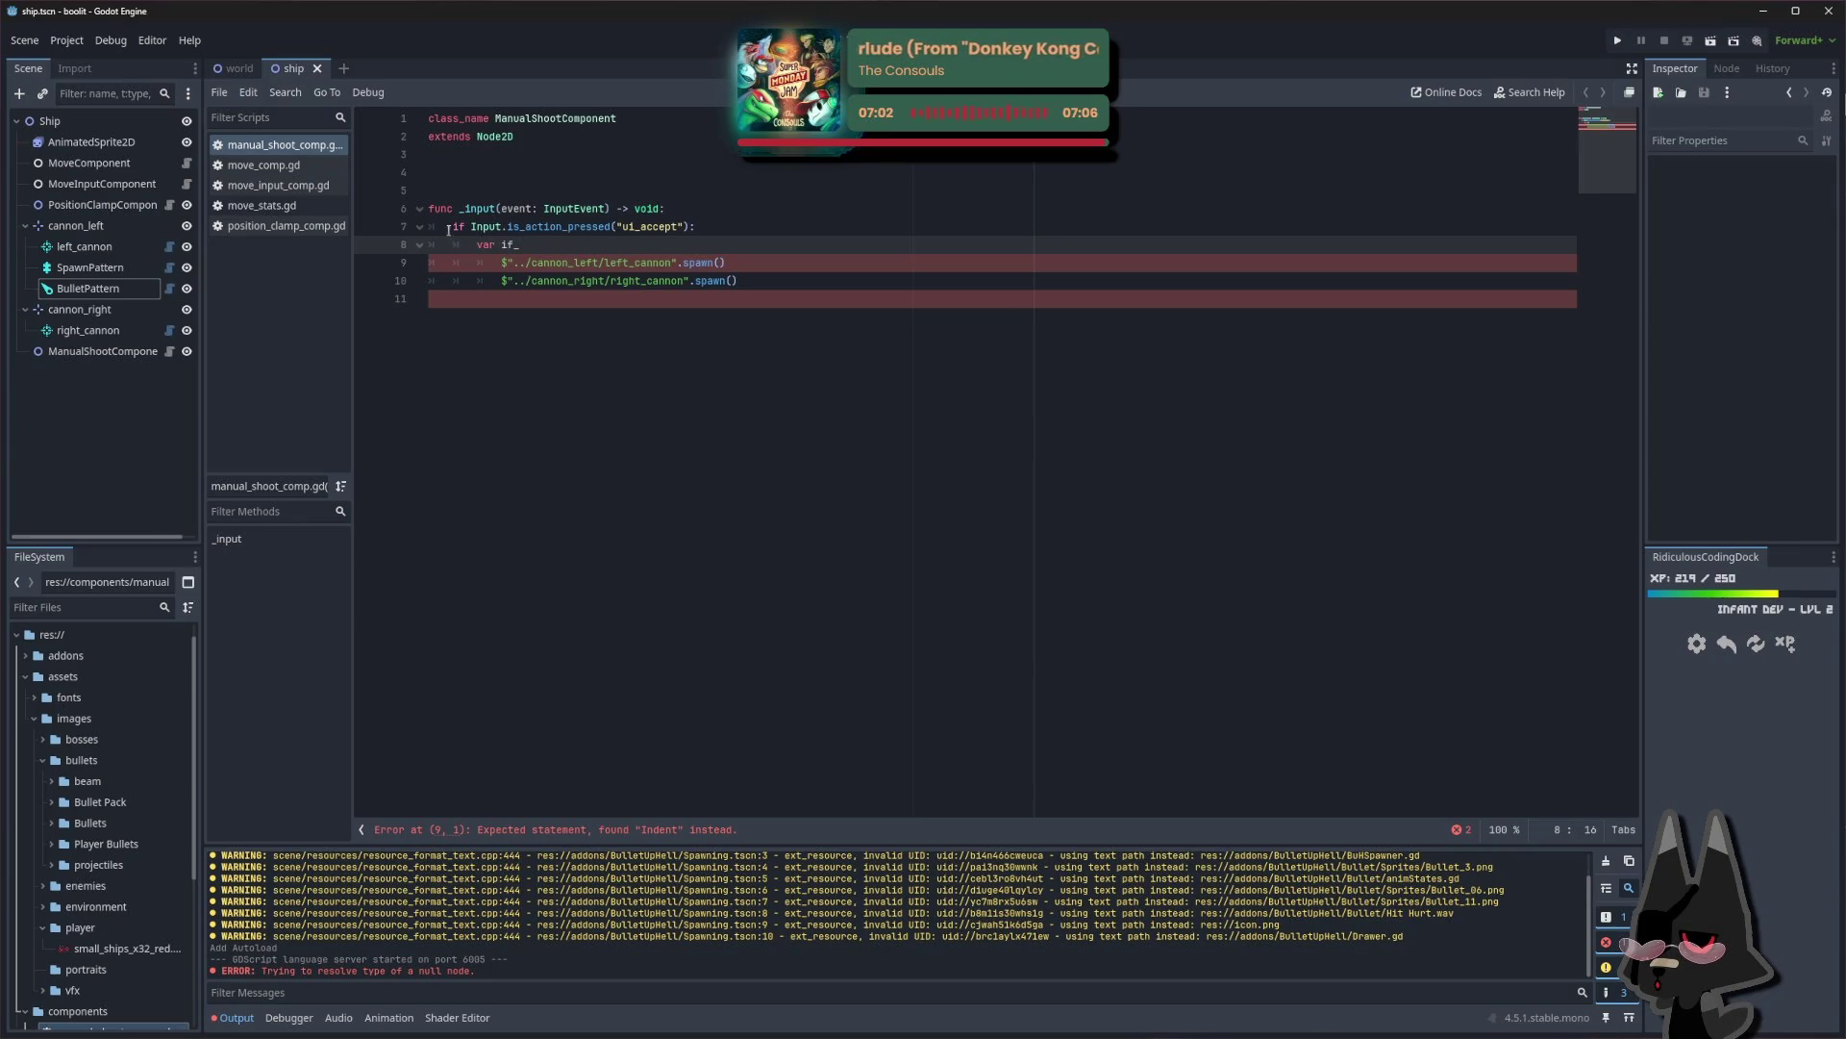
left_click_drag(452, 227, 572, 247)
key("ctrl+y")
key("ctrl+y")
key("ctrl+y")
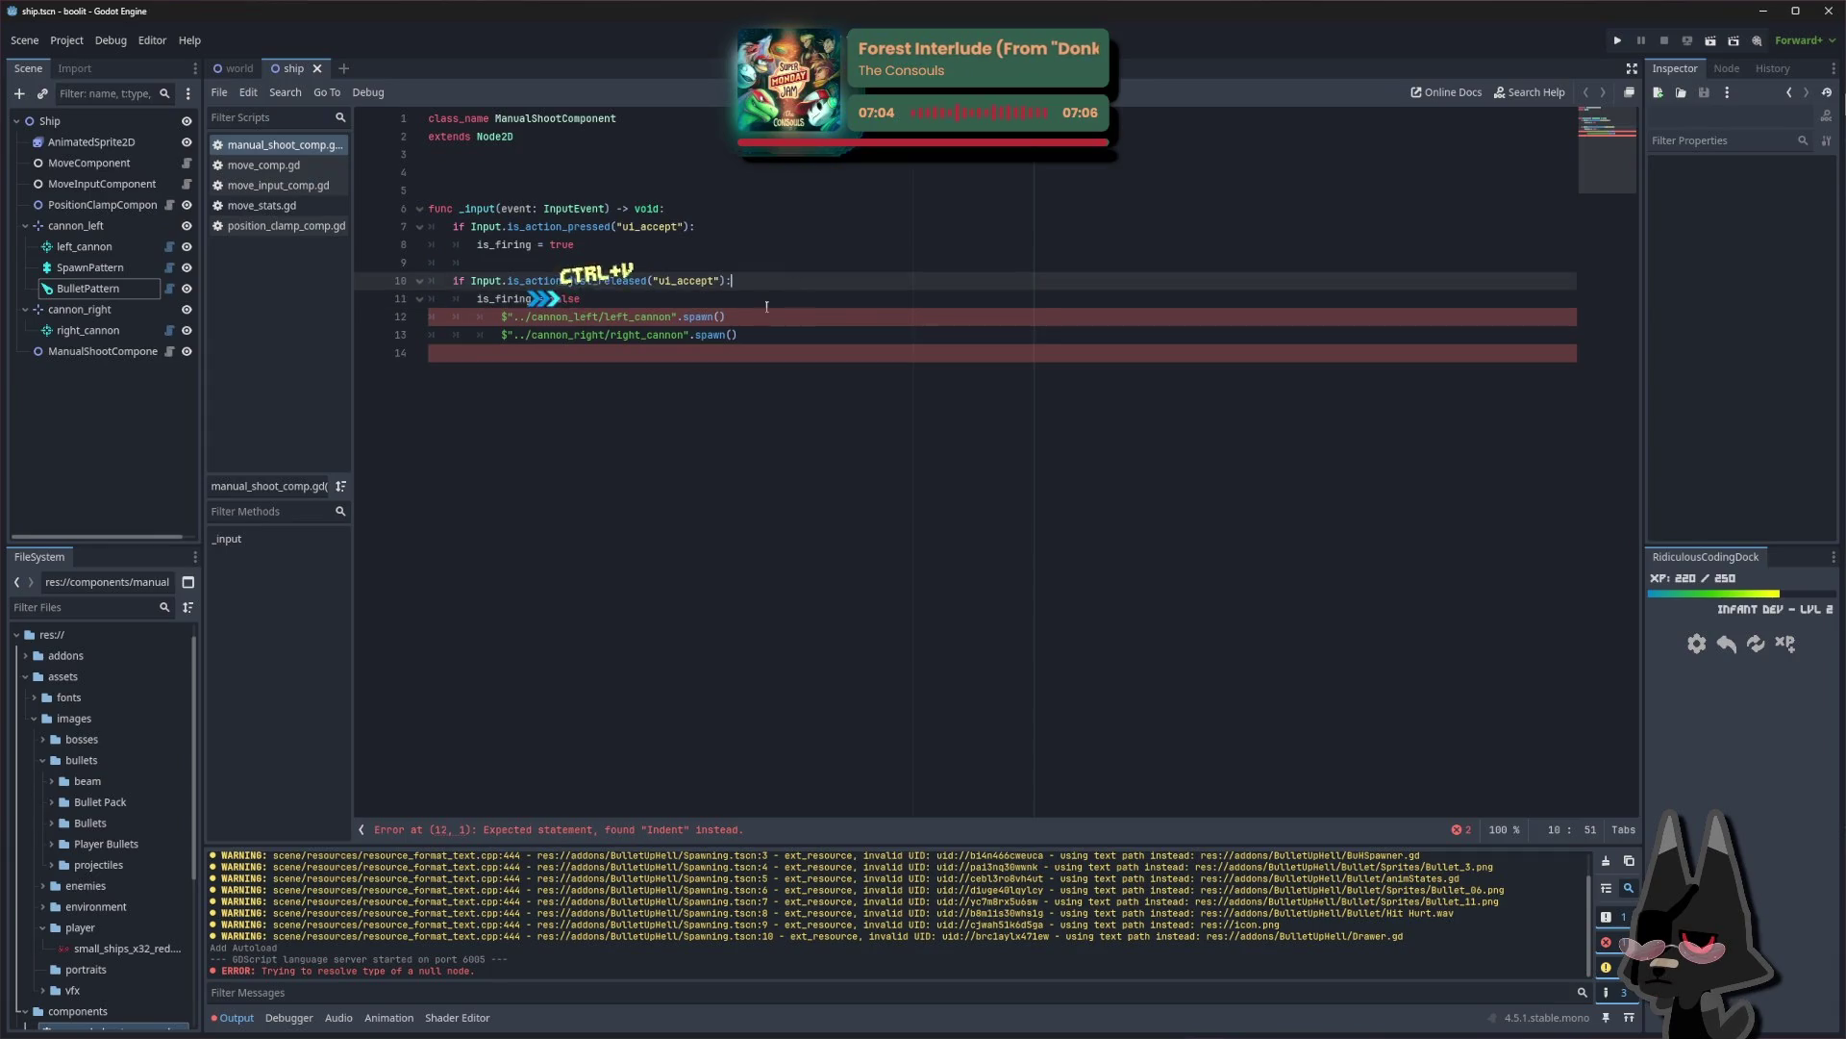
left_click(532, 178)
type("var")
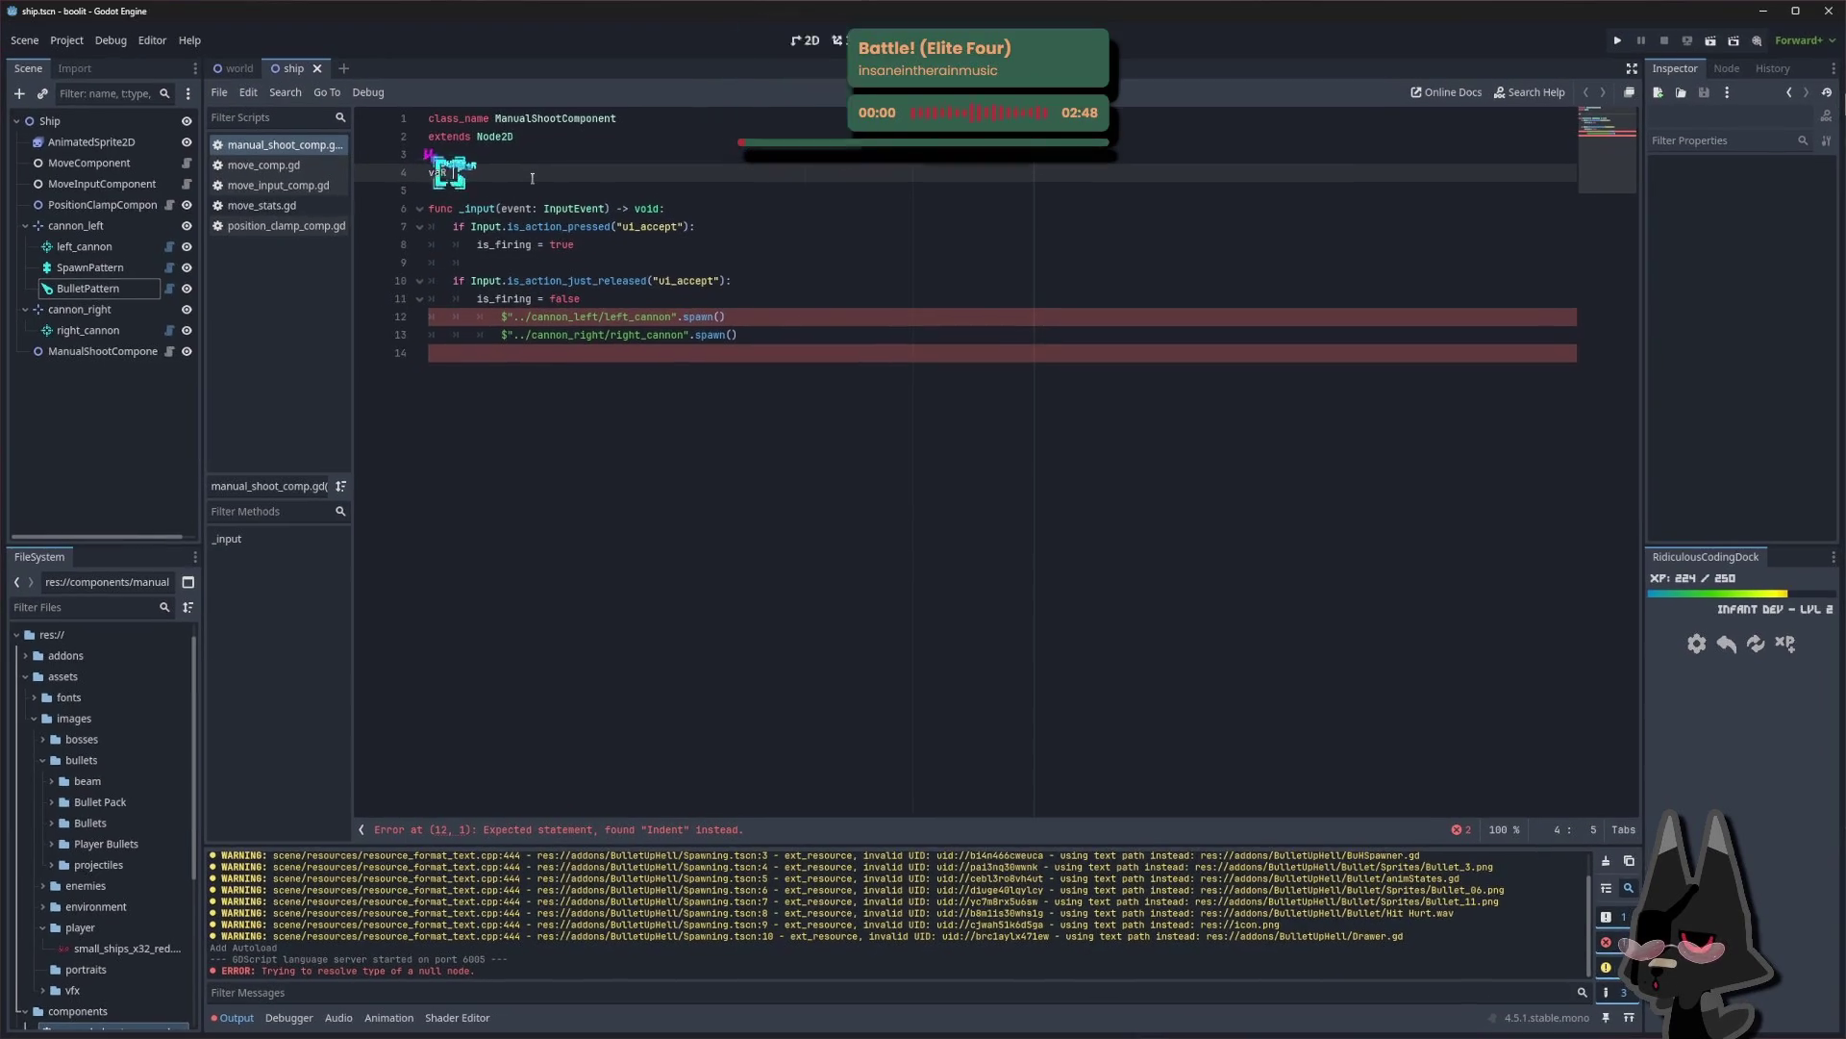
key("BackSpace")
key("BackSpace")
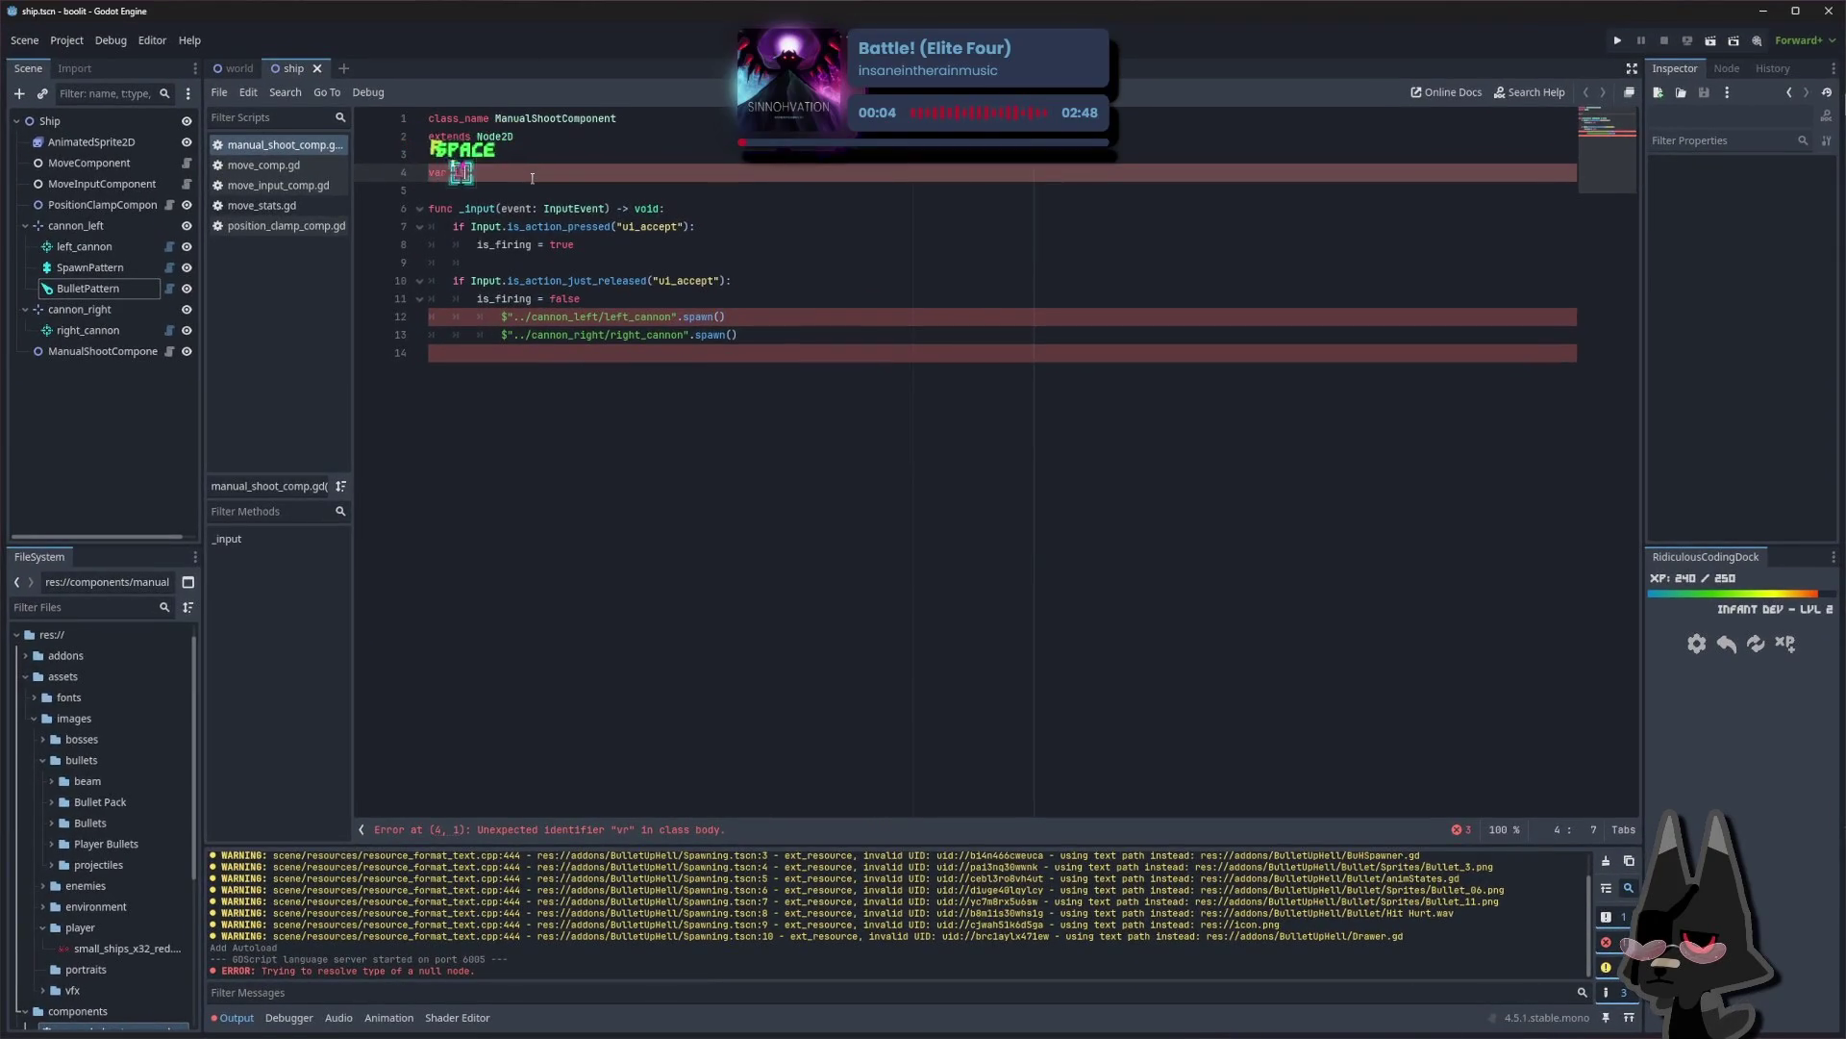
type("r is_firing = false")
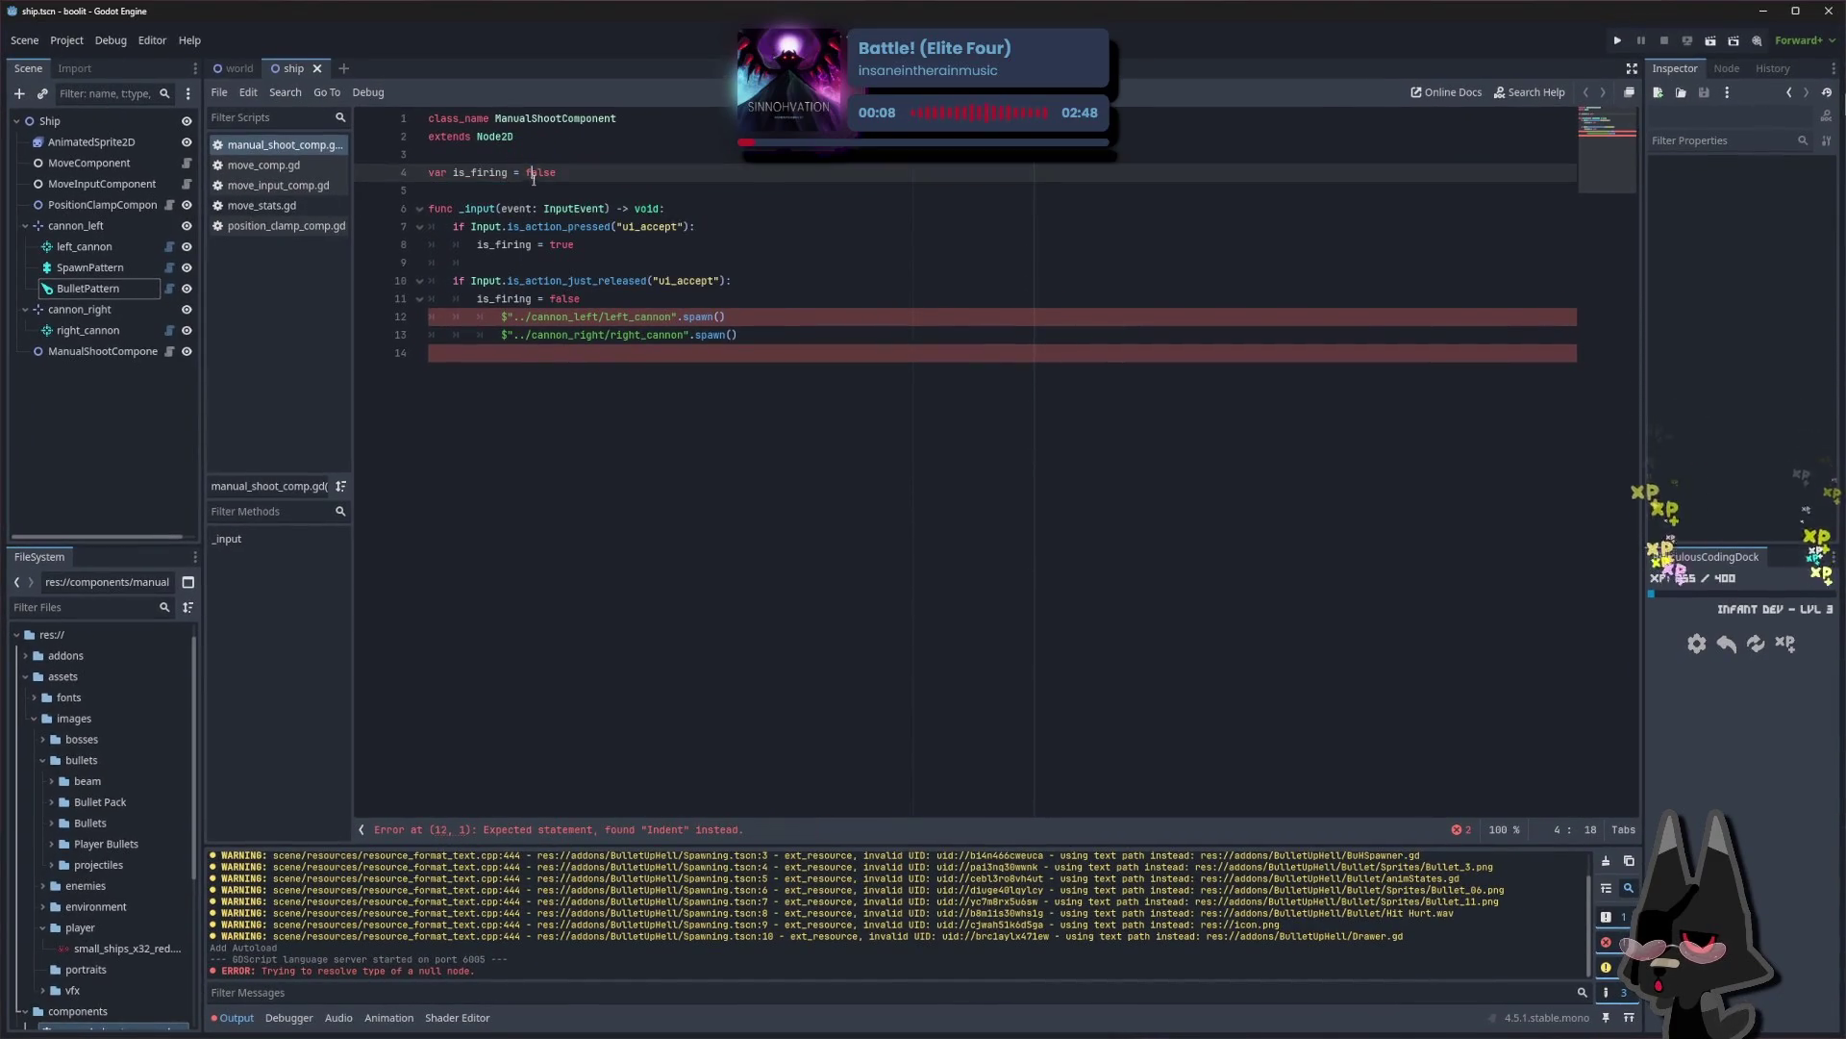
Open an unindented line below the release branch for a new function
left_click(678, 299)
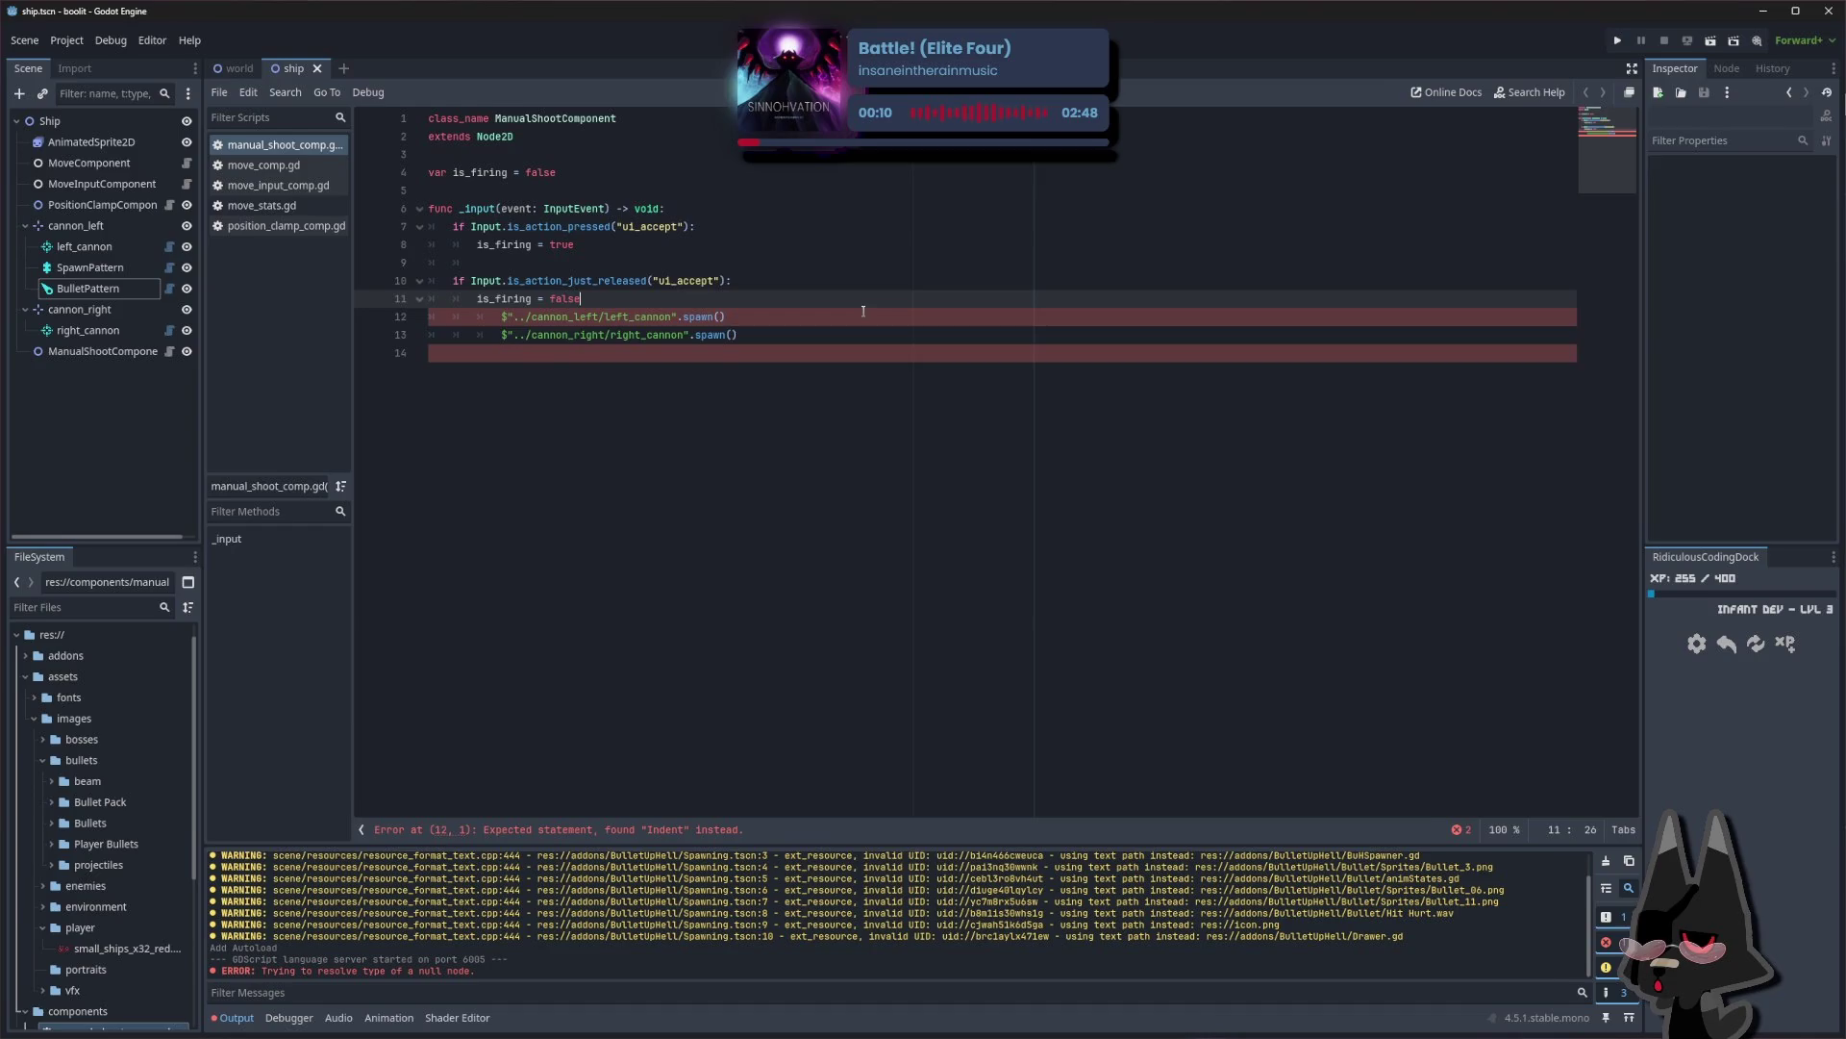
key("Return")
key("Return")
key("BackSpace")
key("BackSpace")
Add _process(delta) with a while is_firing == true: loop wrapping both cannon spawn calls
type("func")
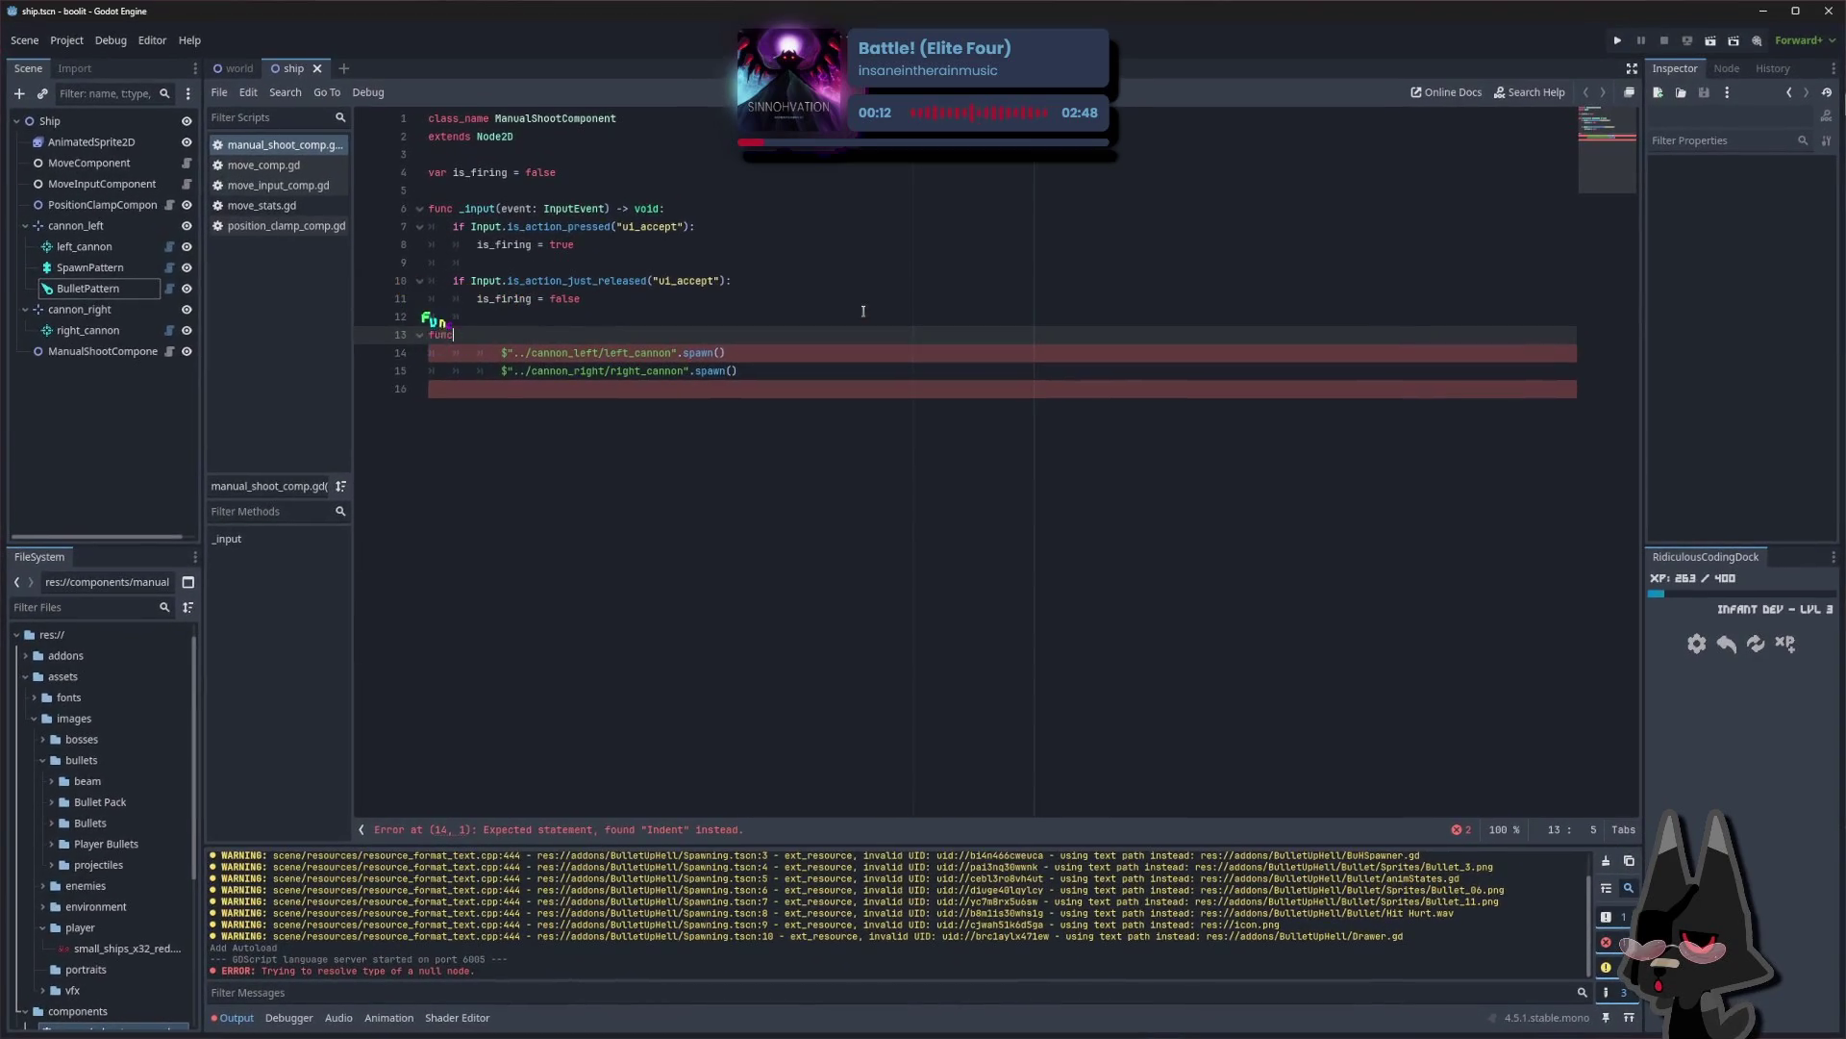
type(" _pro")
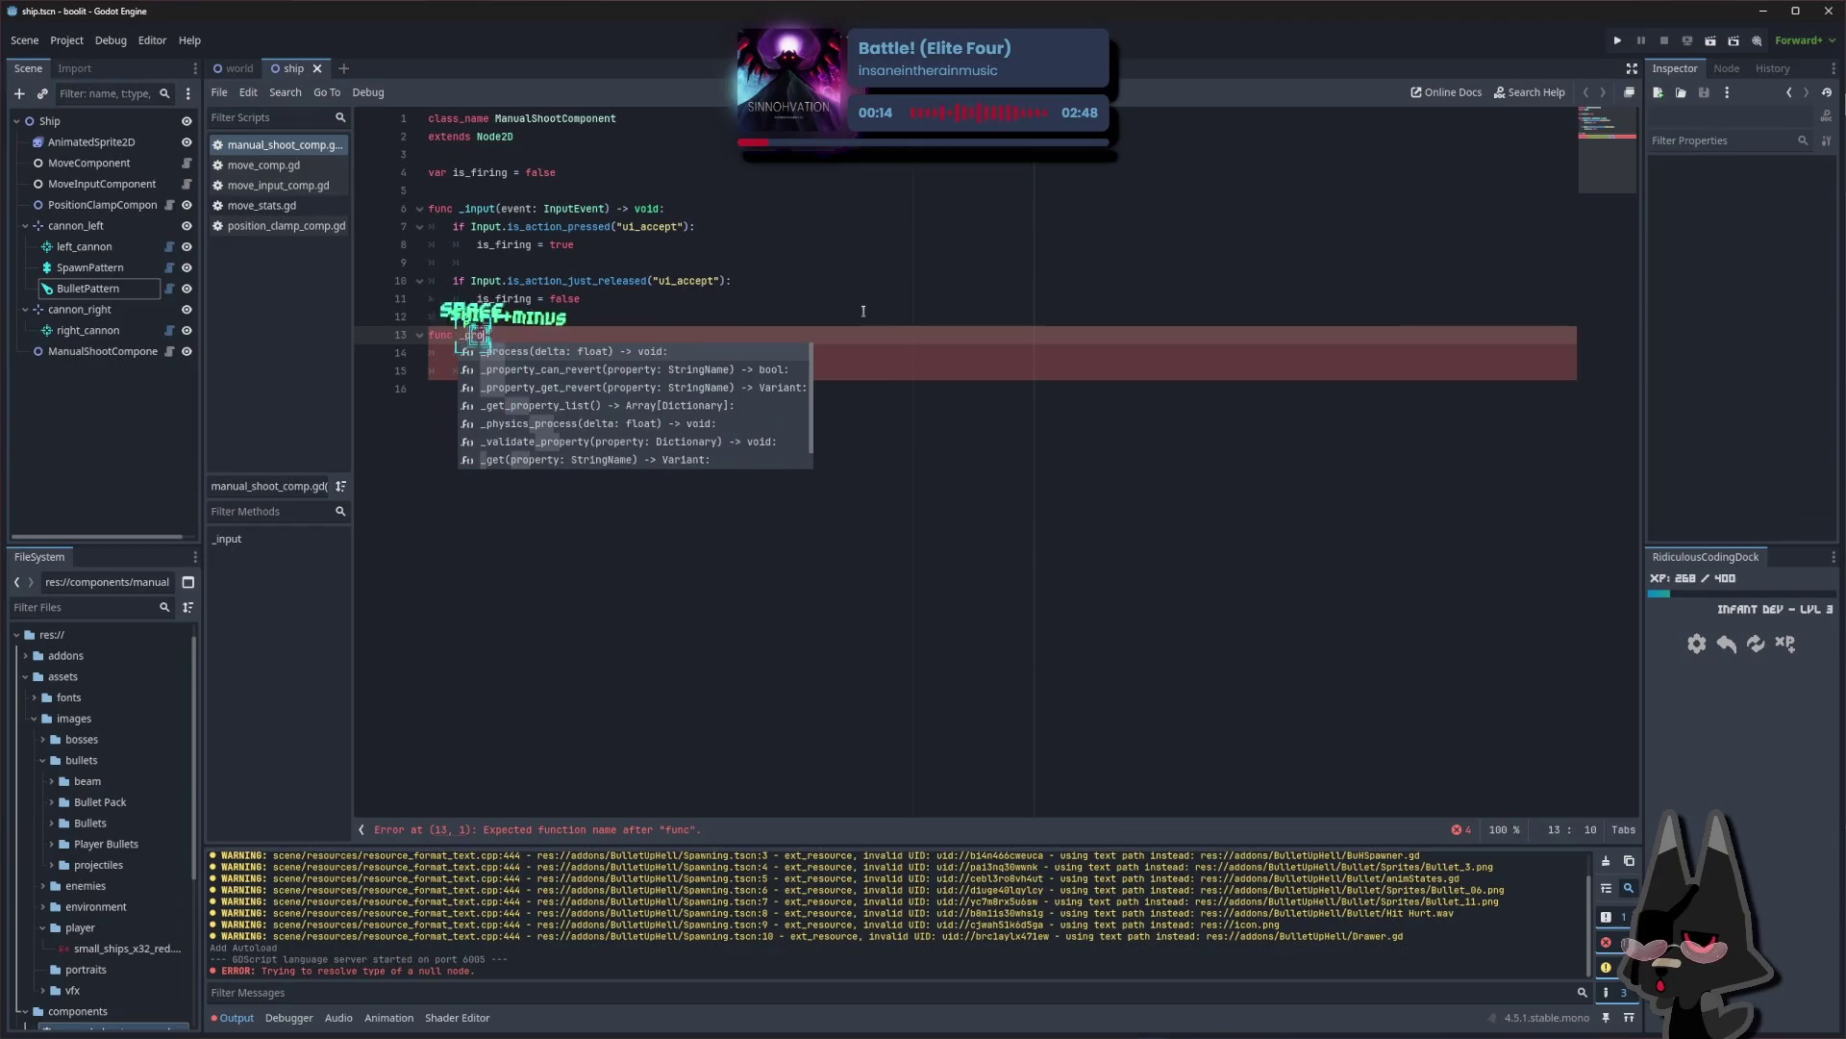
type("cess")
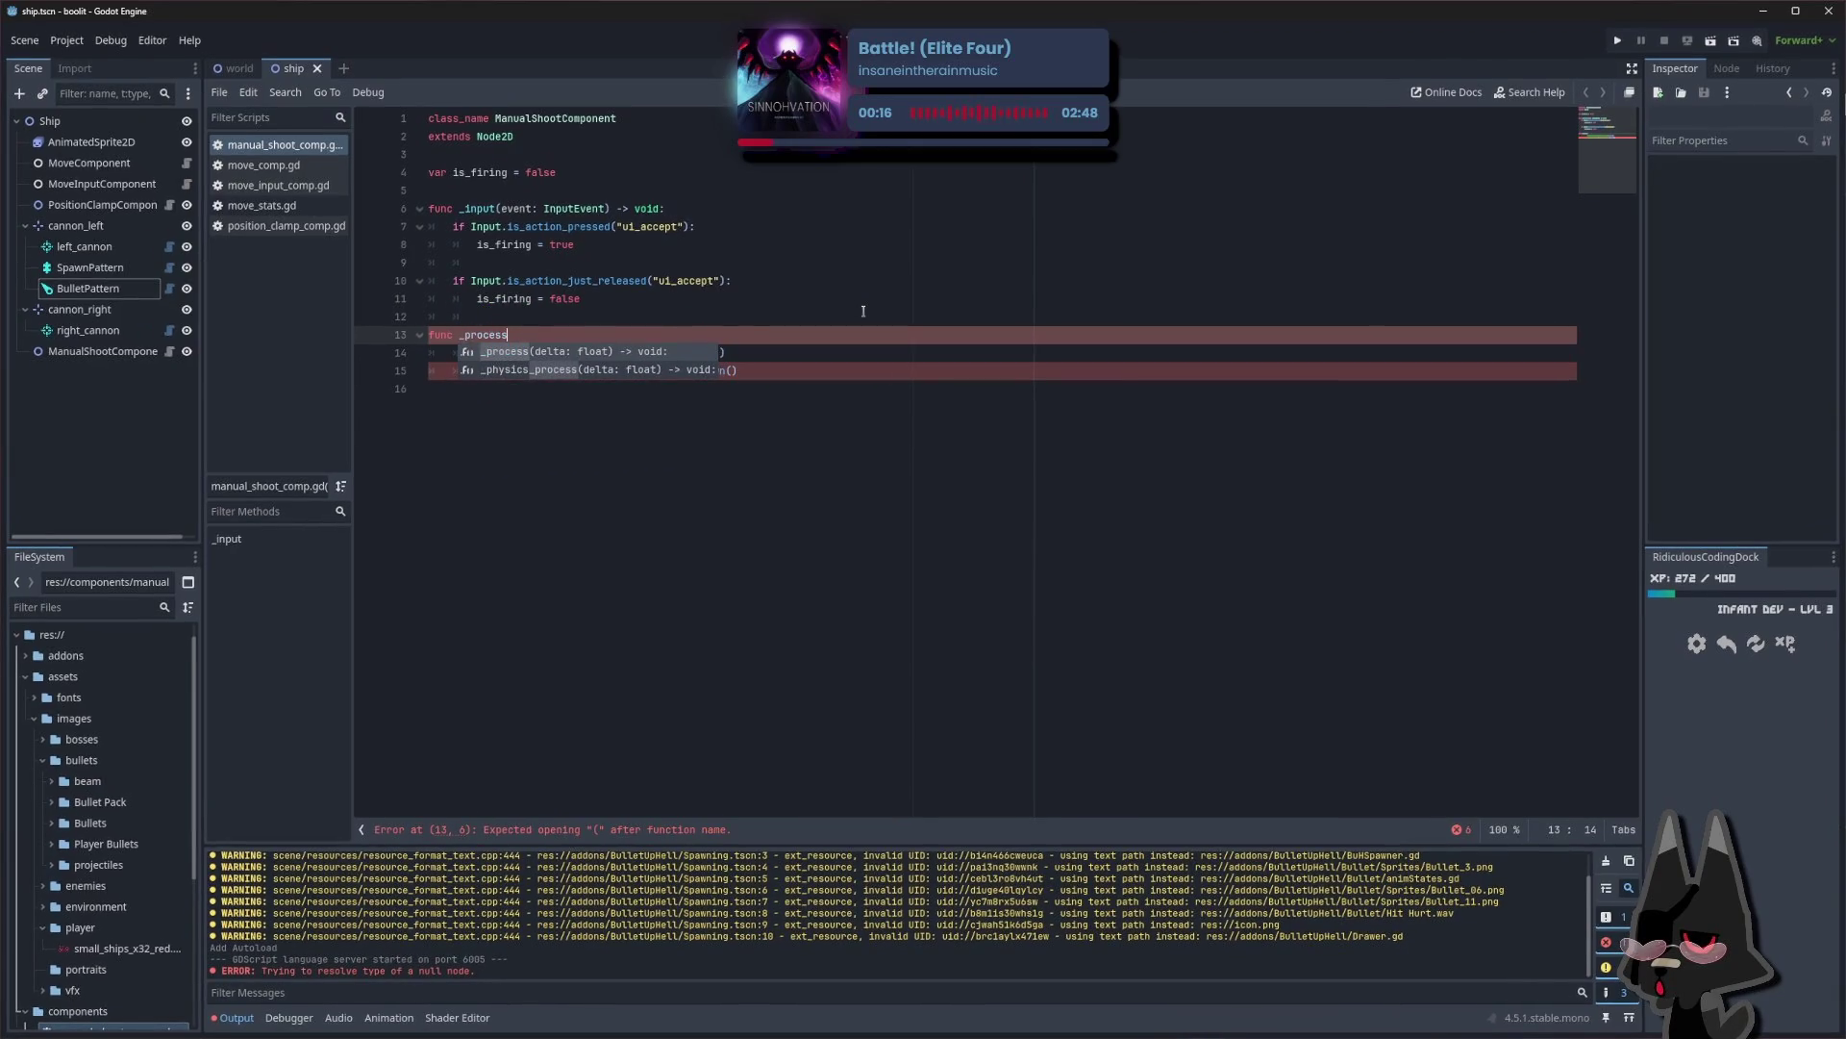
key("Return")
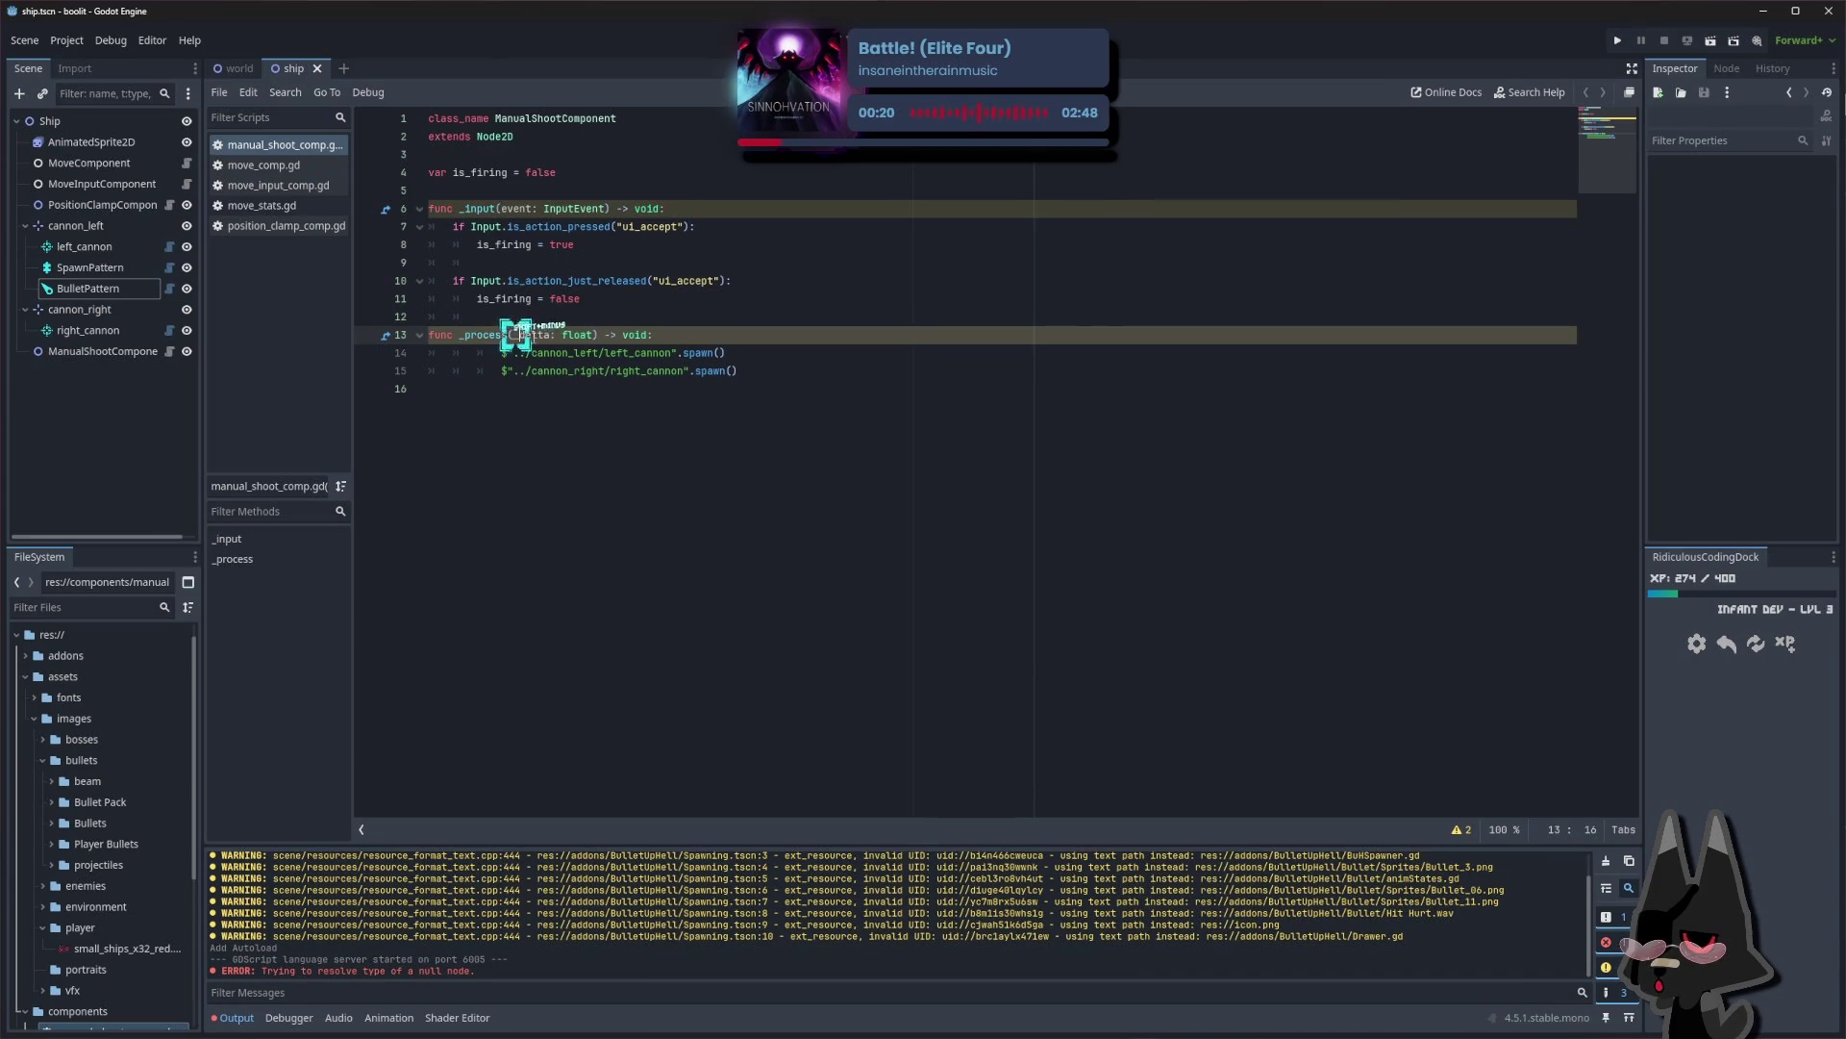
left_click(777, 349)
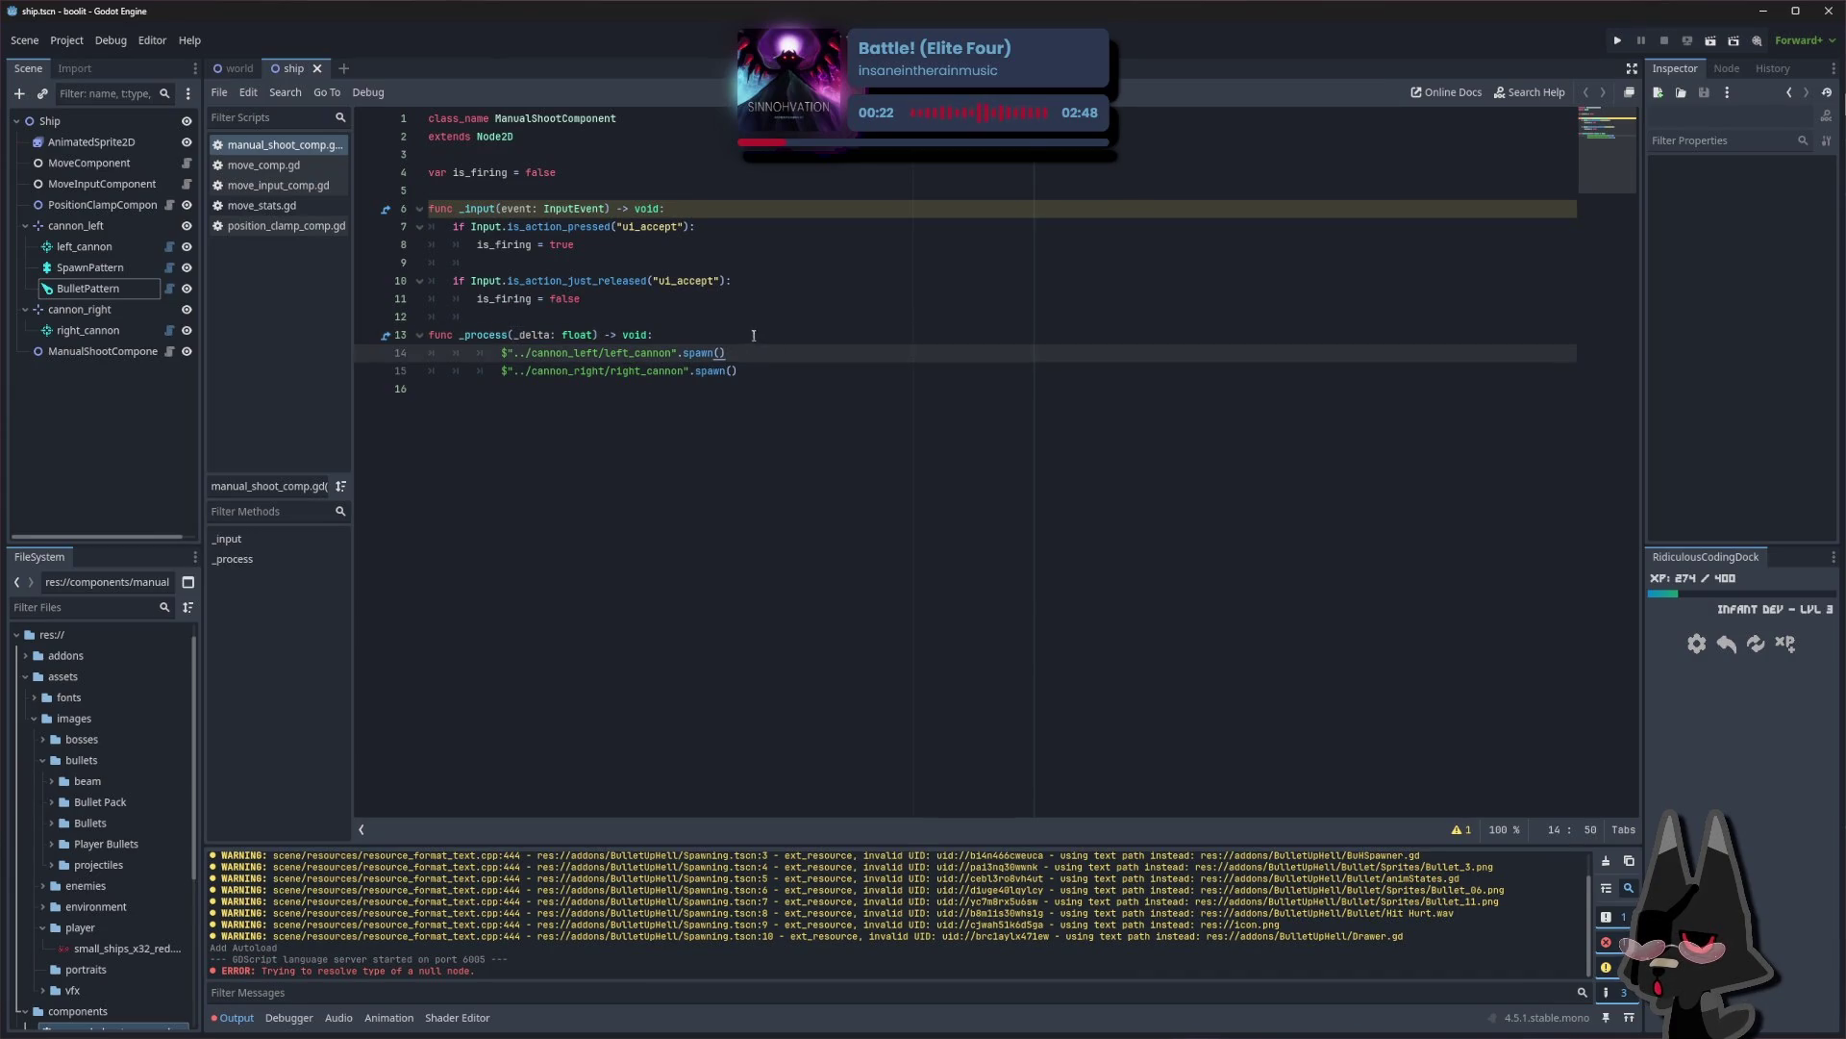
left_click(756, 335)
key("Return")
type("if")
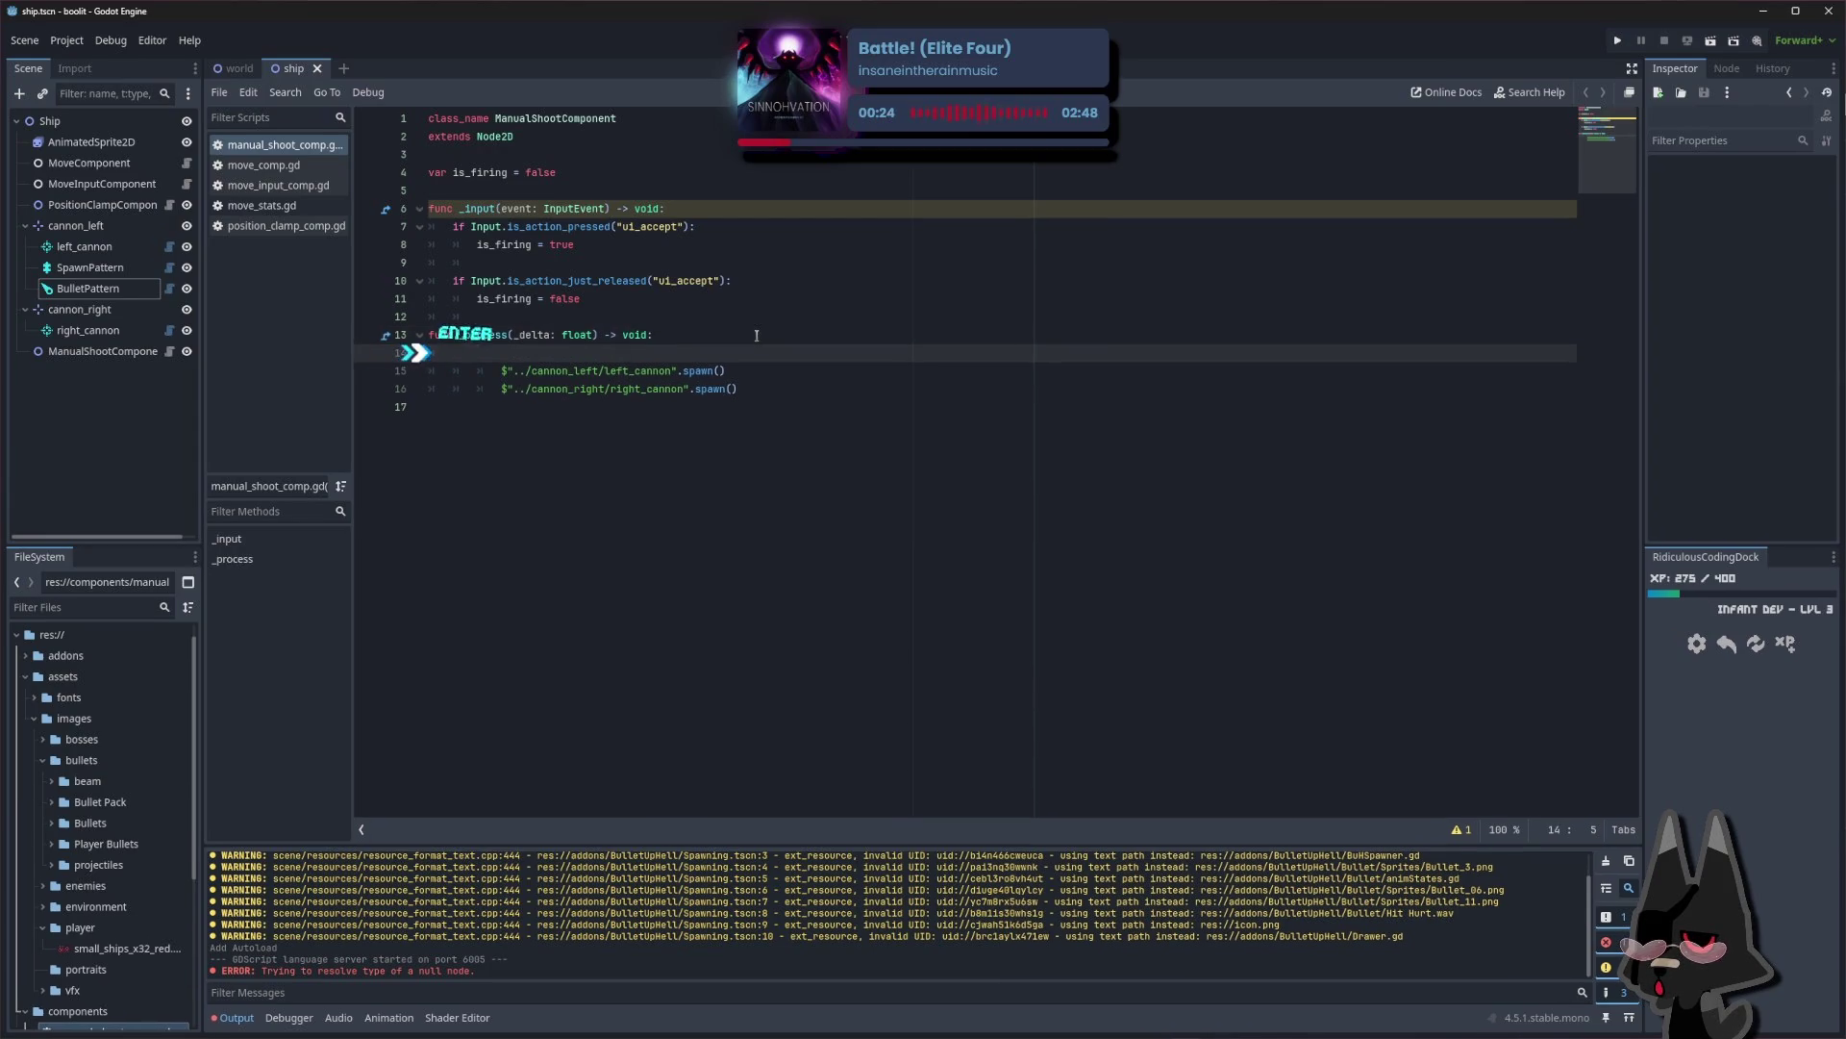
key("ctrl+BackSpace")
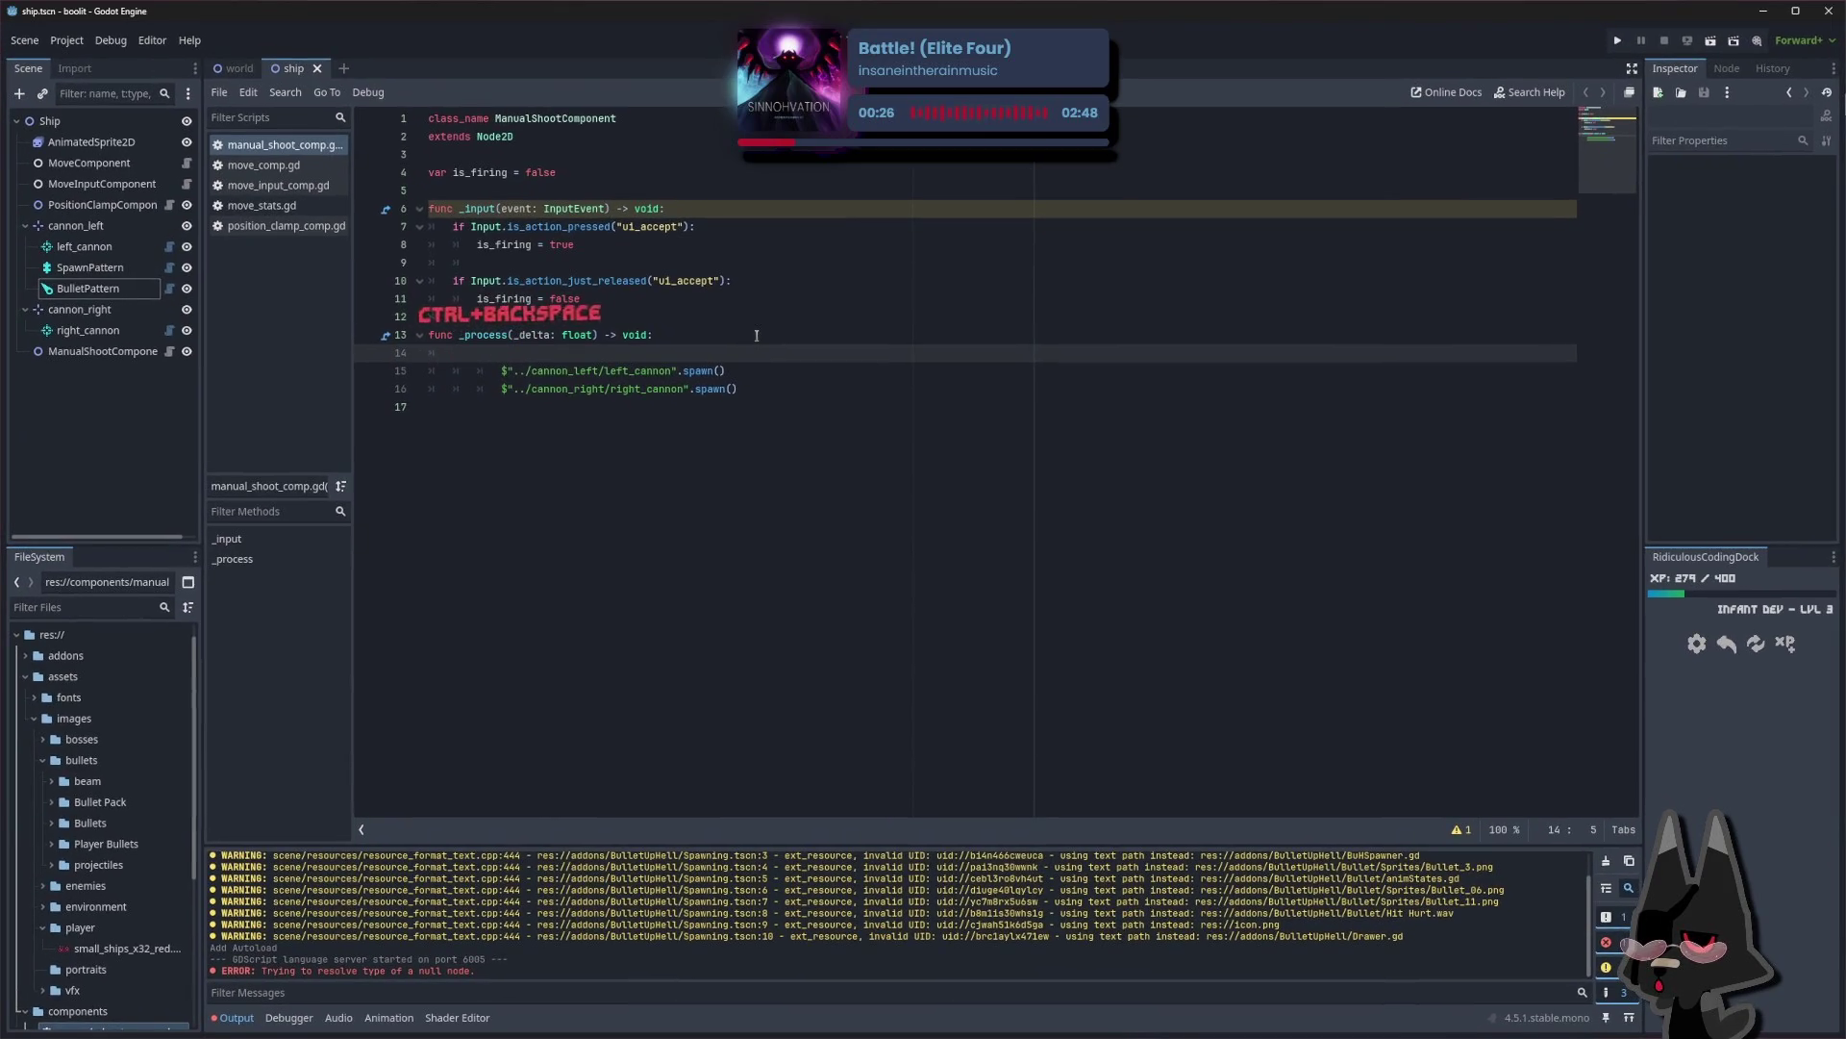
type("while is_firi")
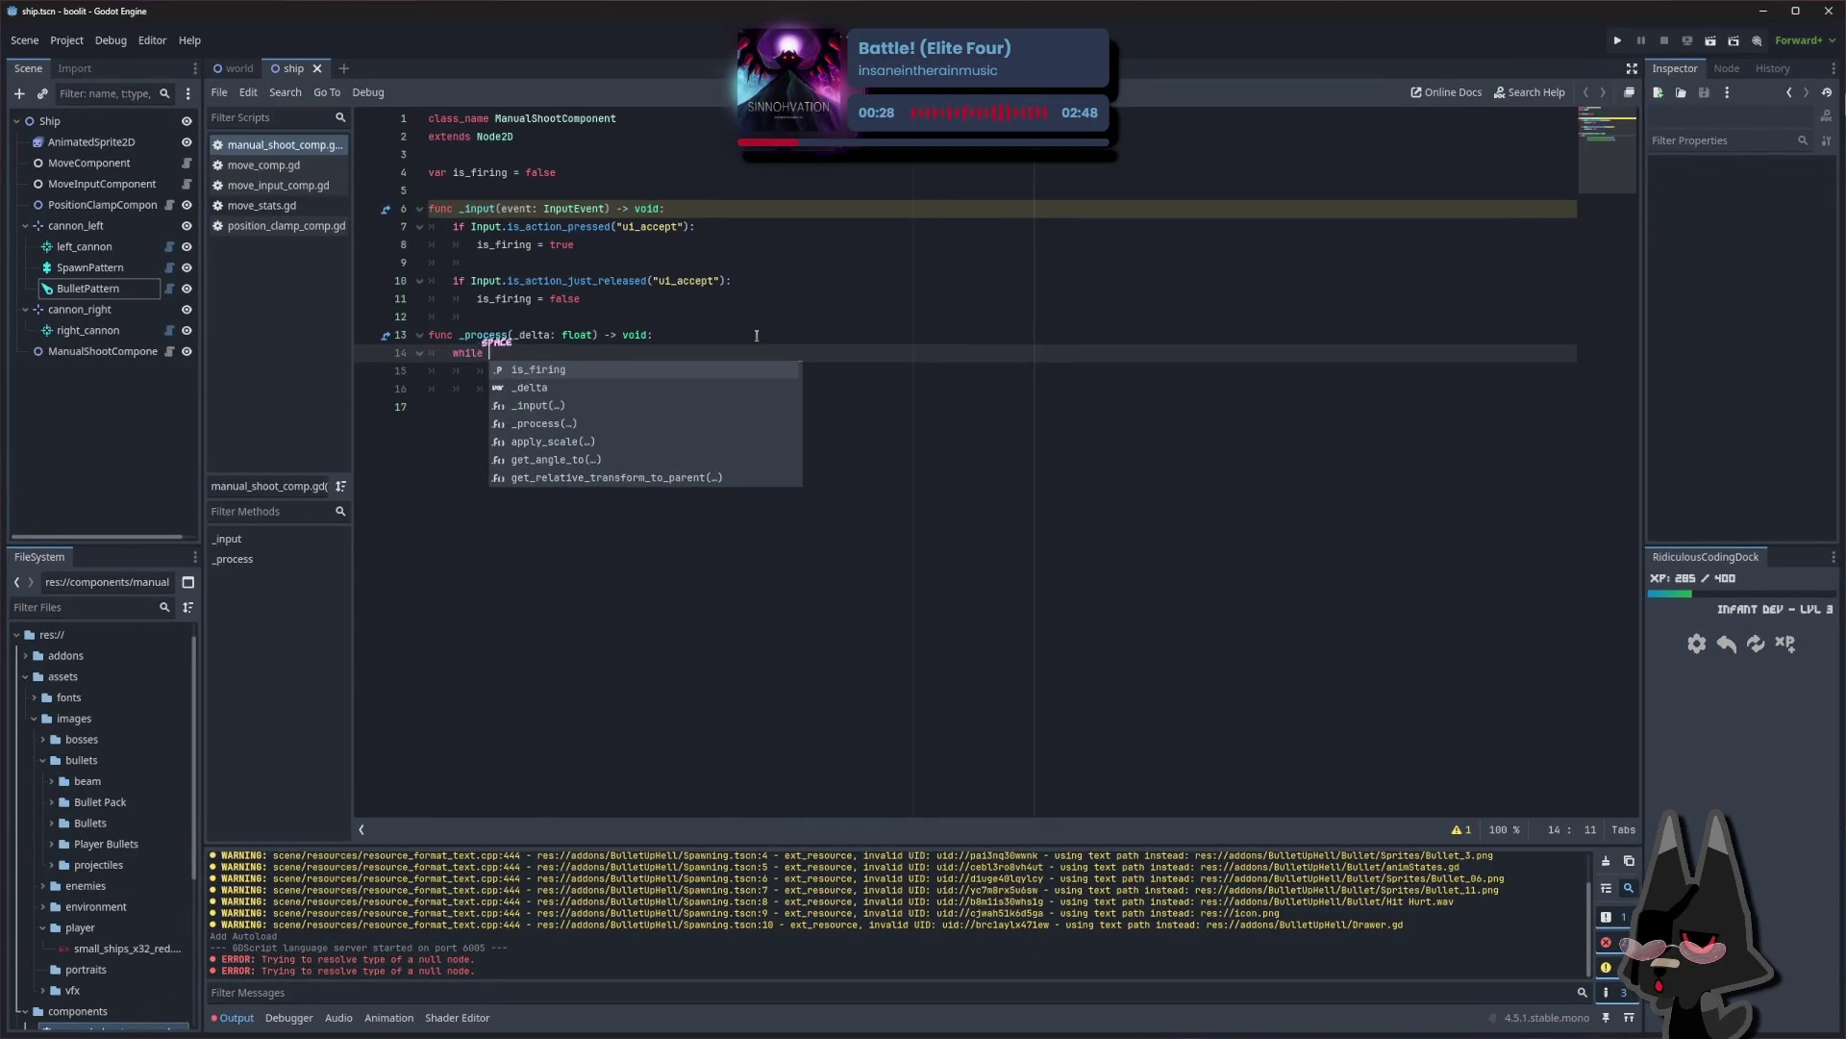
type("ng")
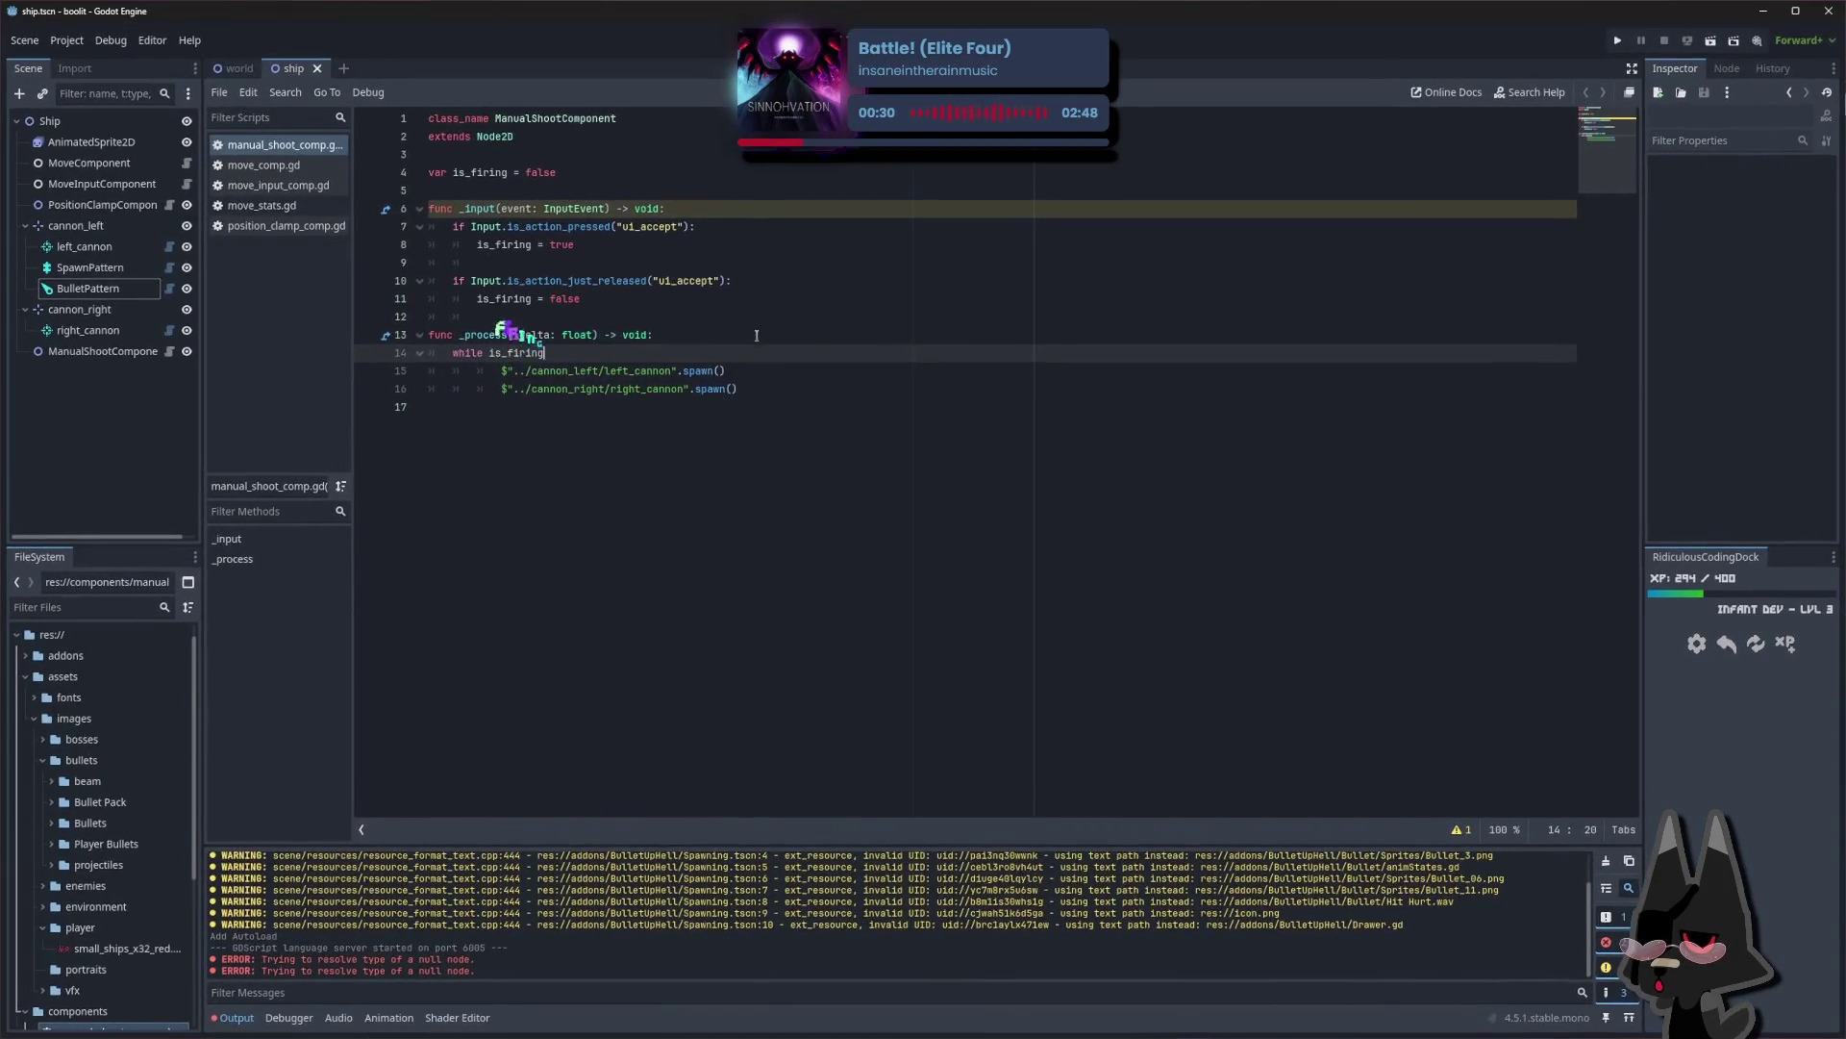
type(" == true:")
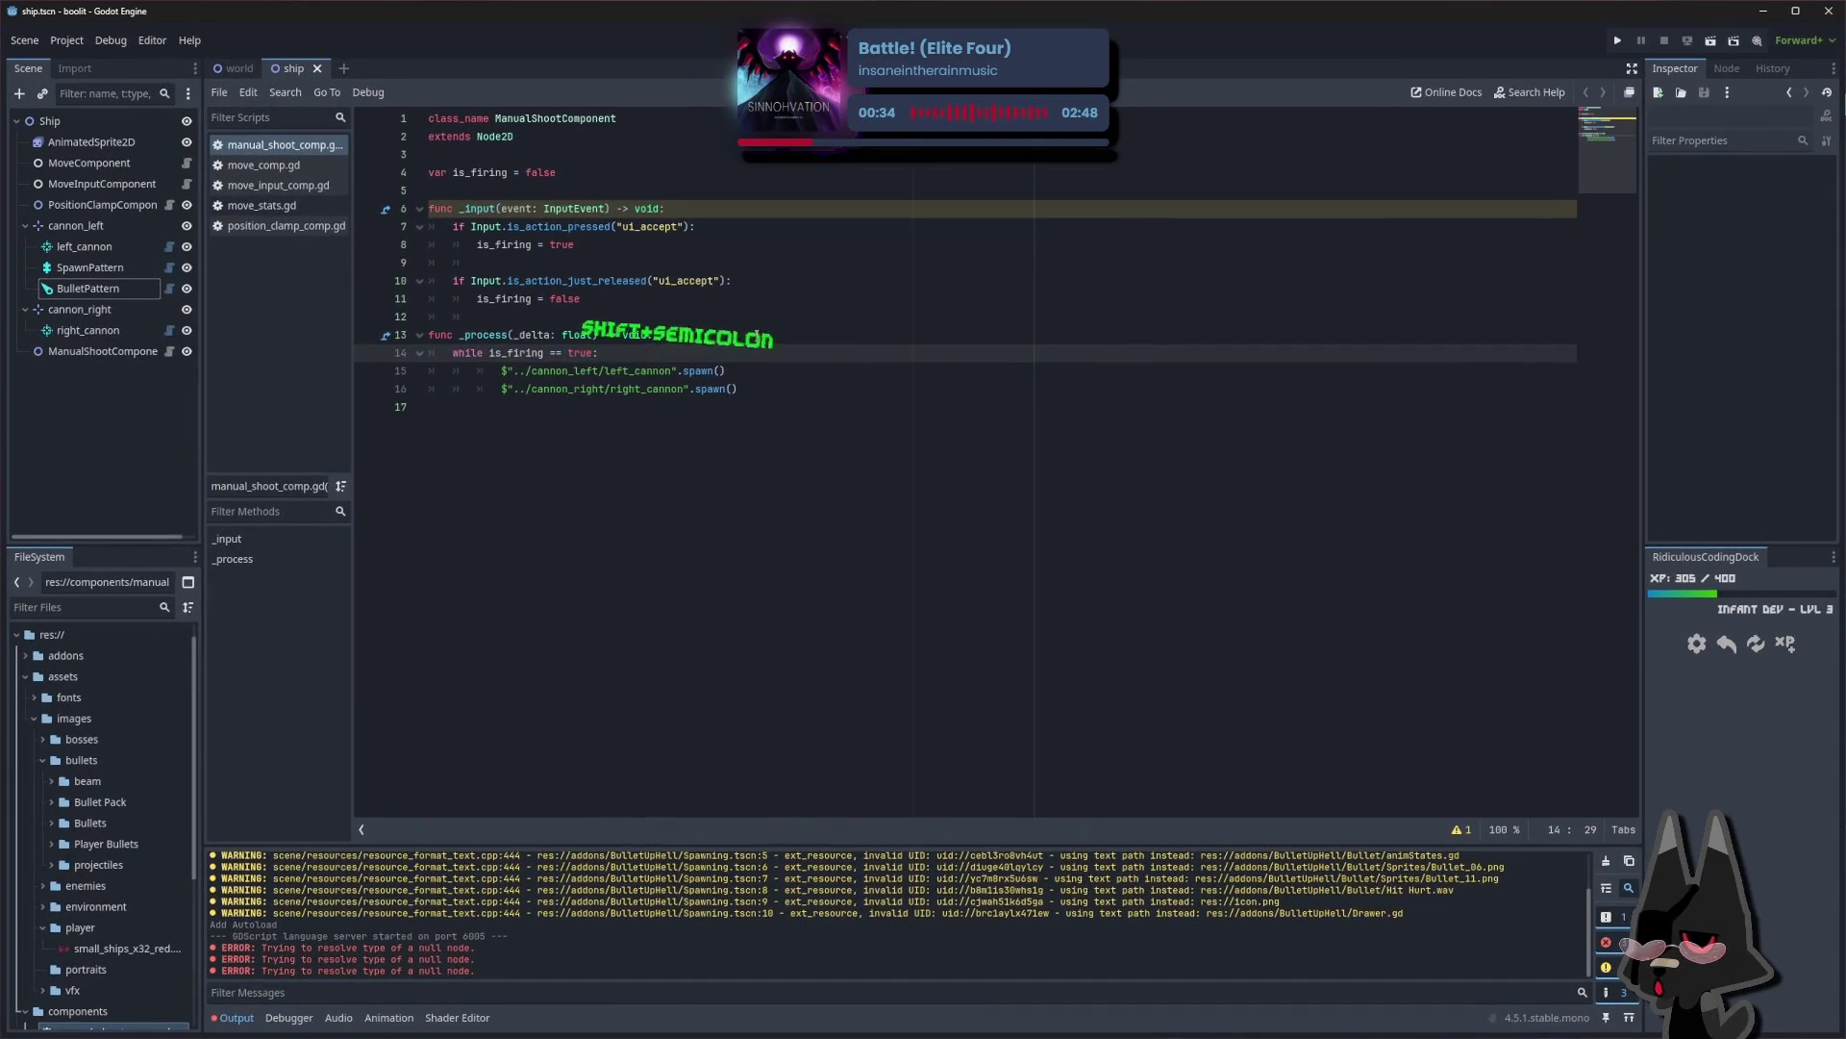
left_click_drag(501, 370, 810, 395)
key("shift+Tab")
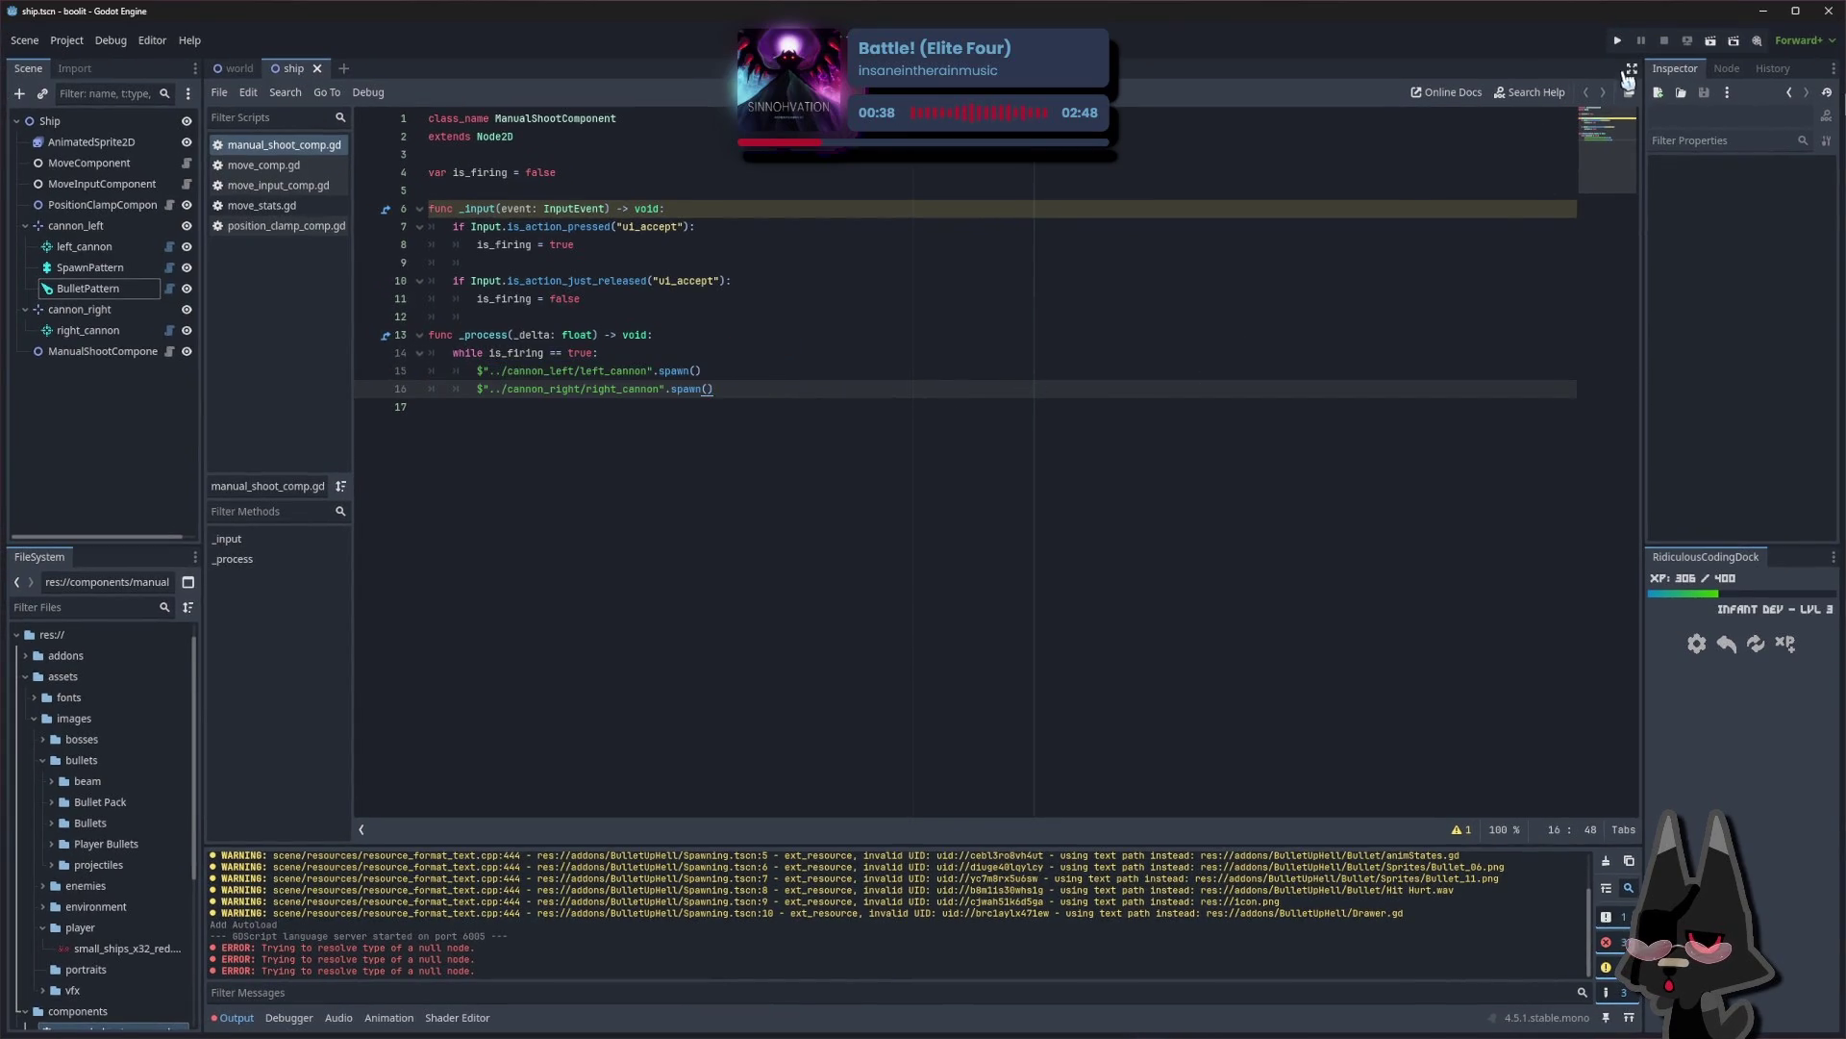
Run the project, move the ship up, right and left, then close the frozen game
left_click(1618, 40)
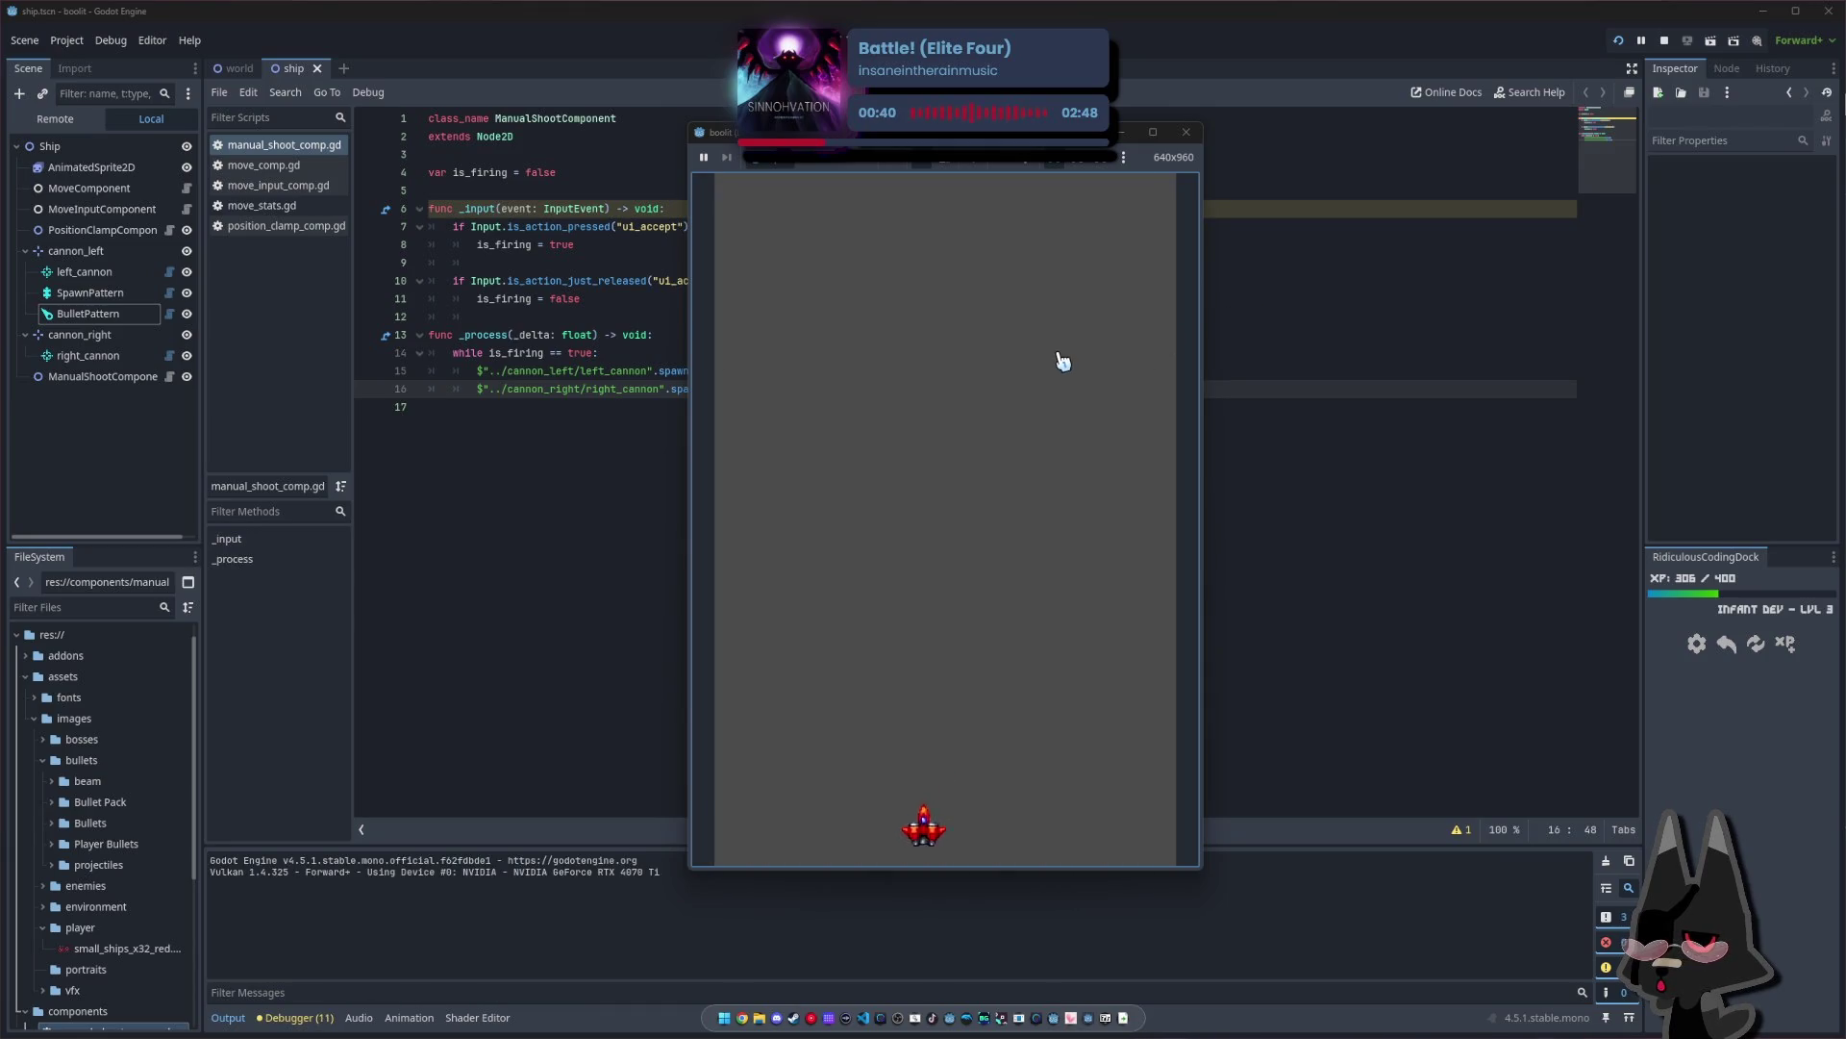
key("Up")
key("Right")
key("Left")
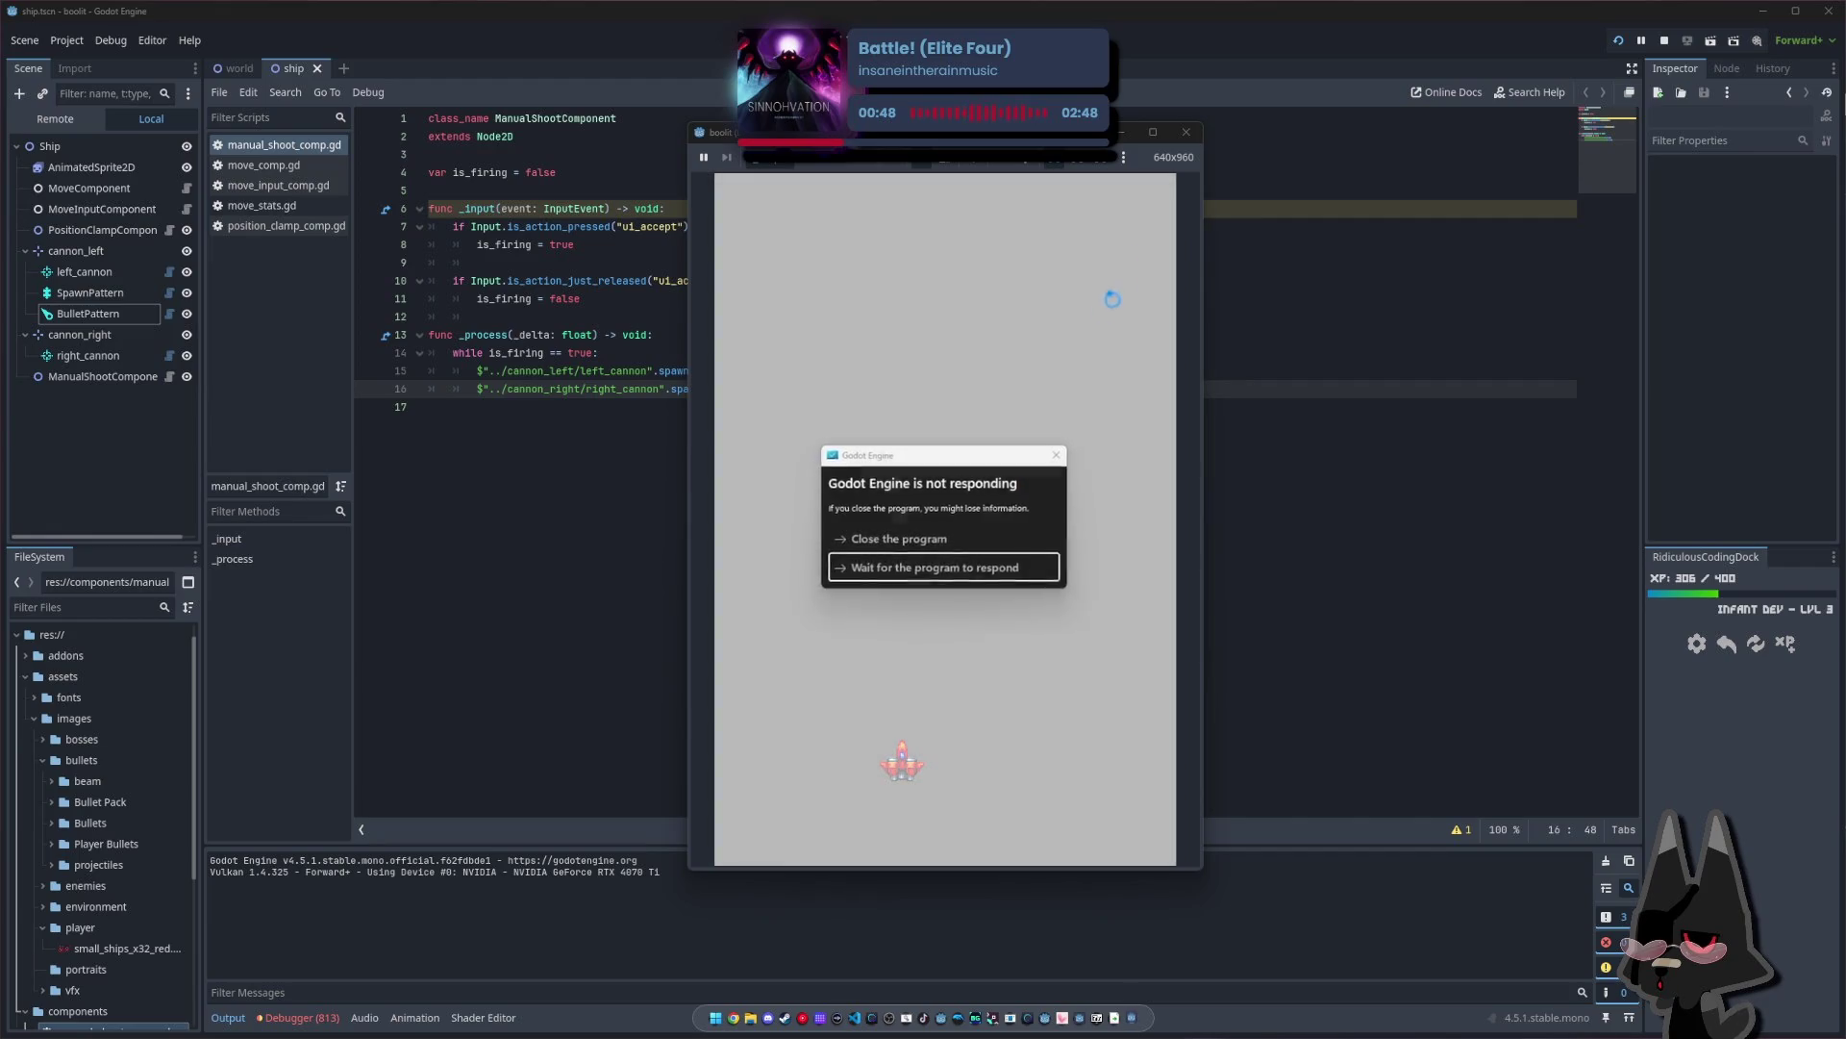
left_click(955, 542)
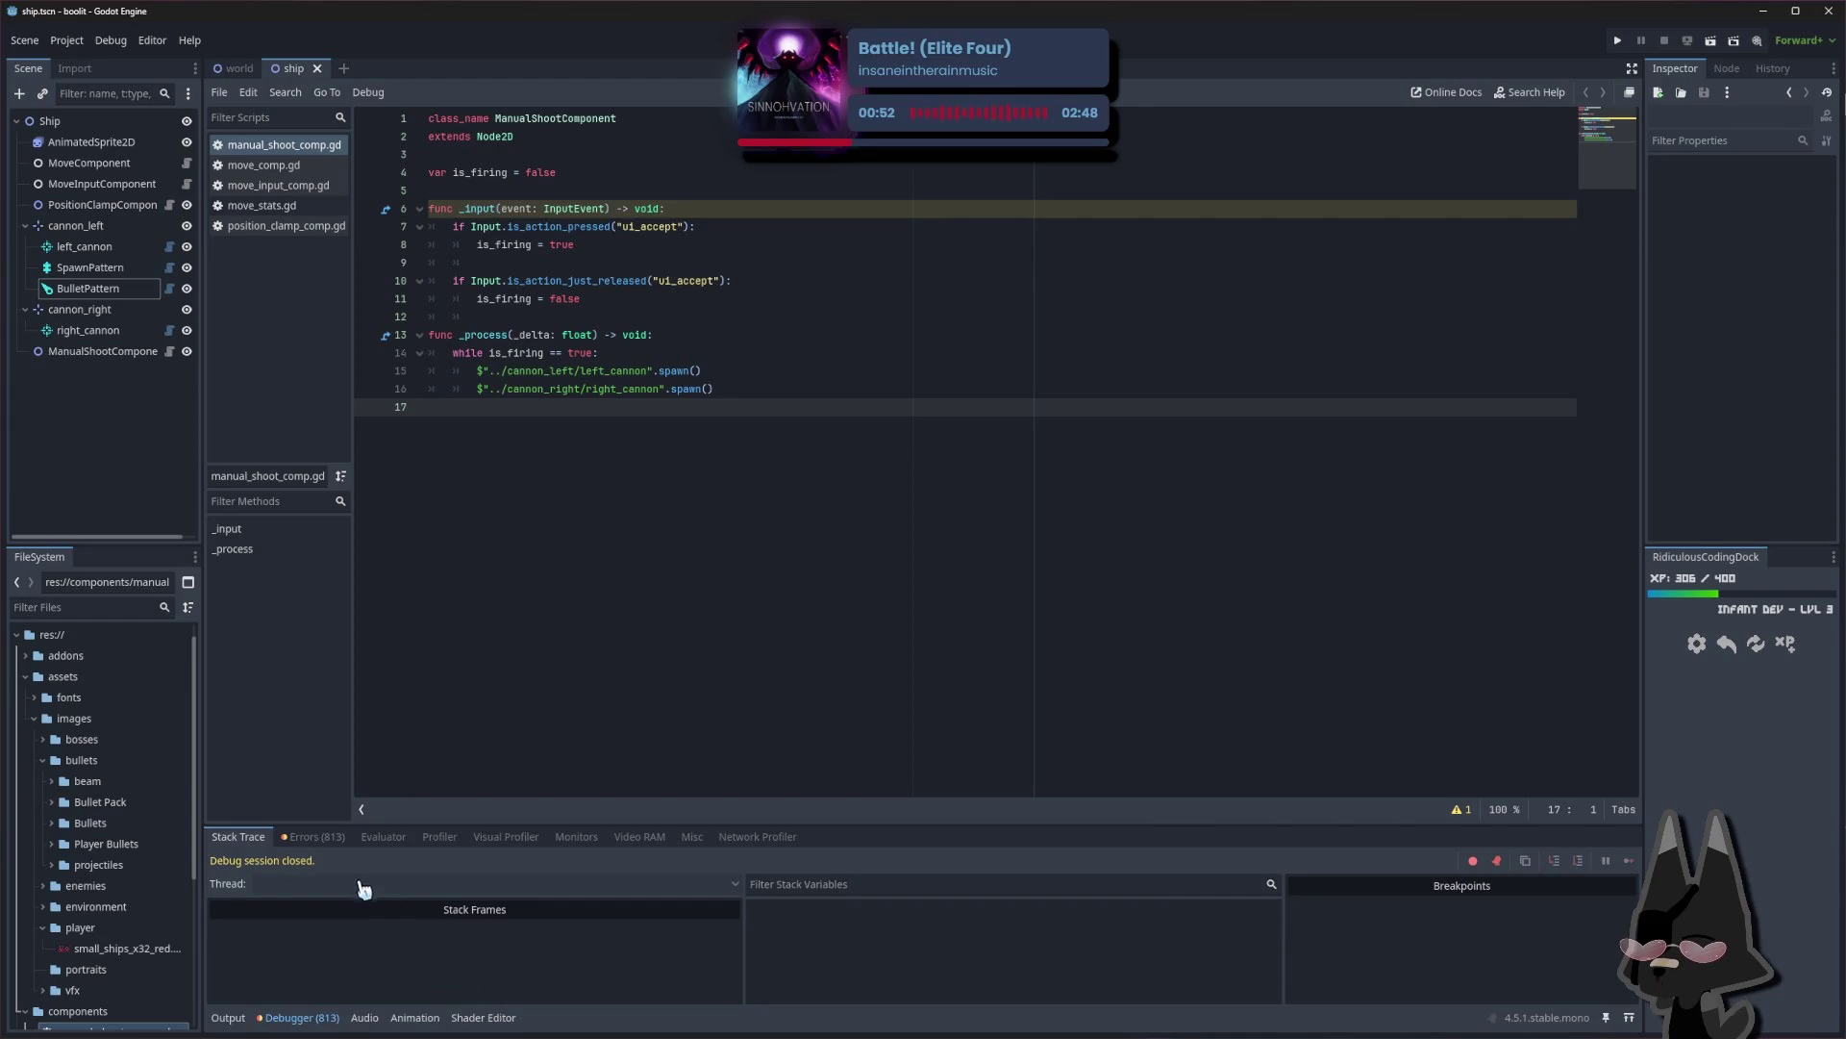
Review the bullet-pool warnings in the debugger's error list
left_click(344, 838)
scroll(574, 892, "down", 3)
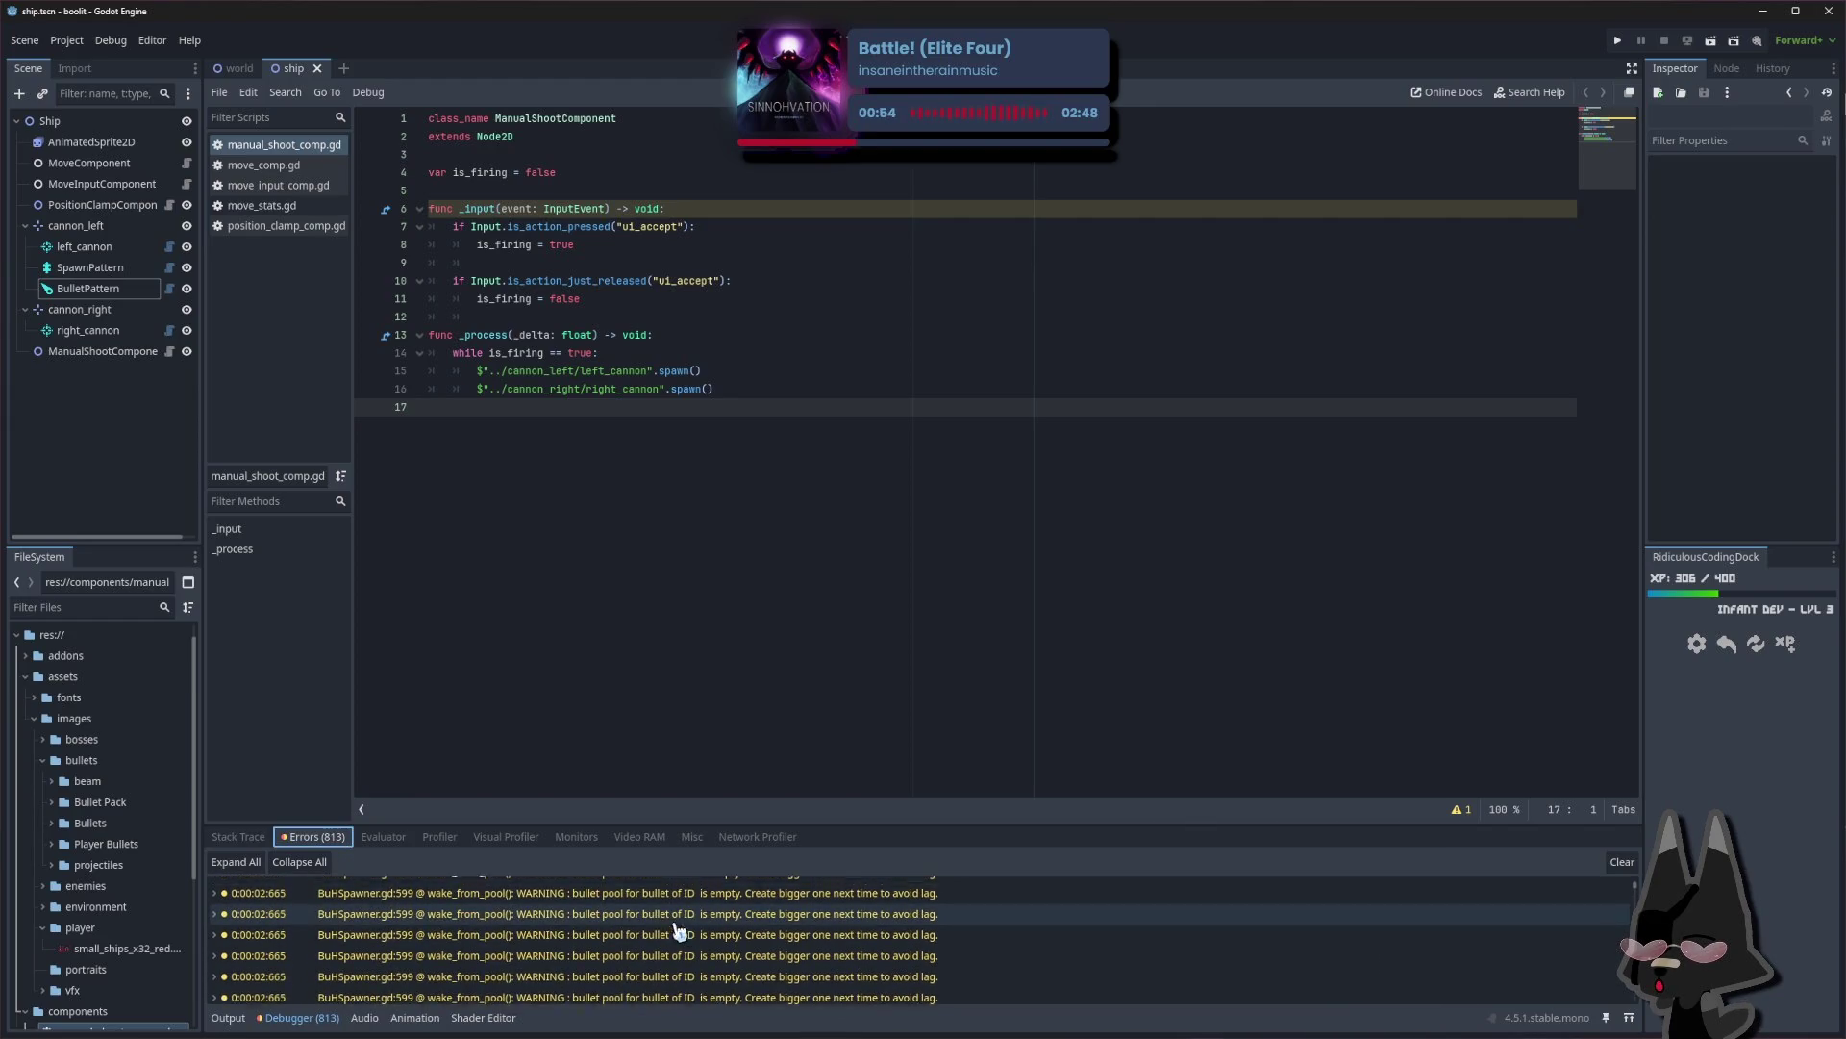
scroll(959, 953, "down", 5)
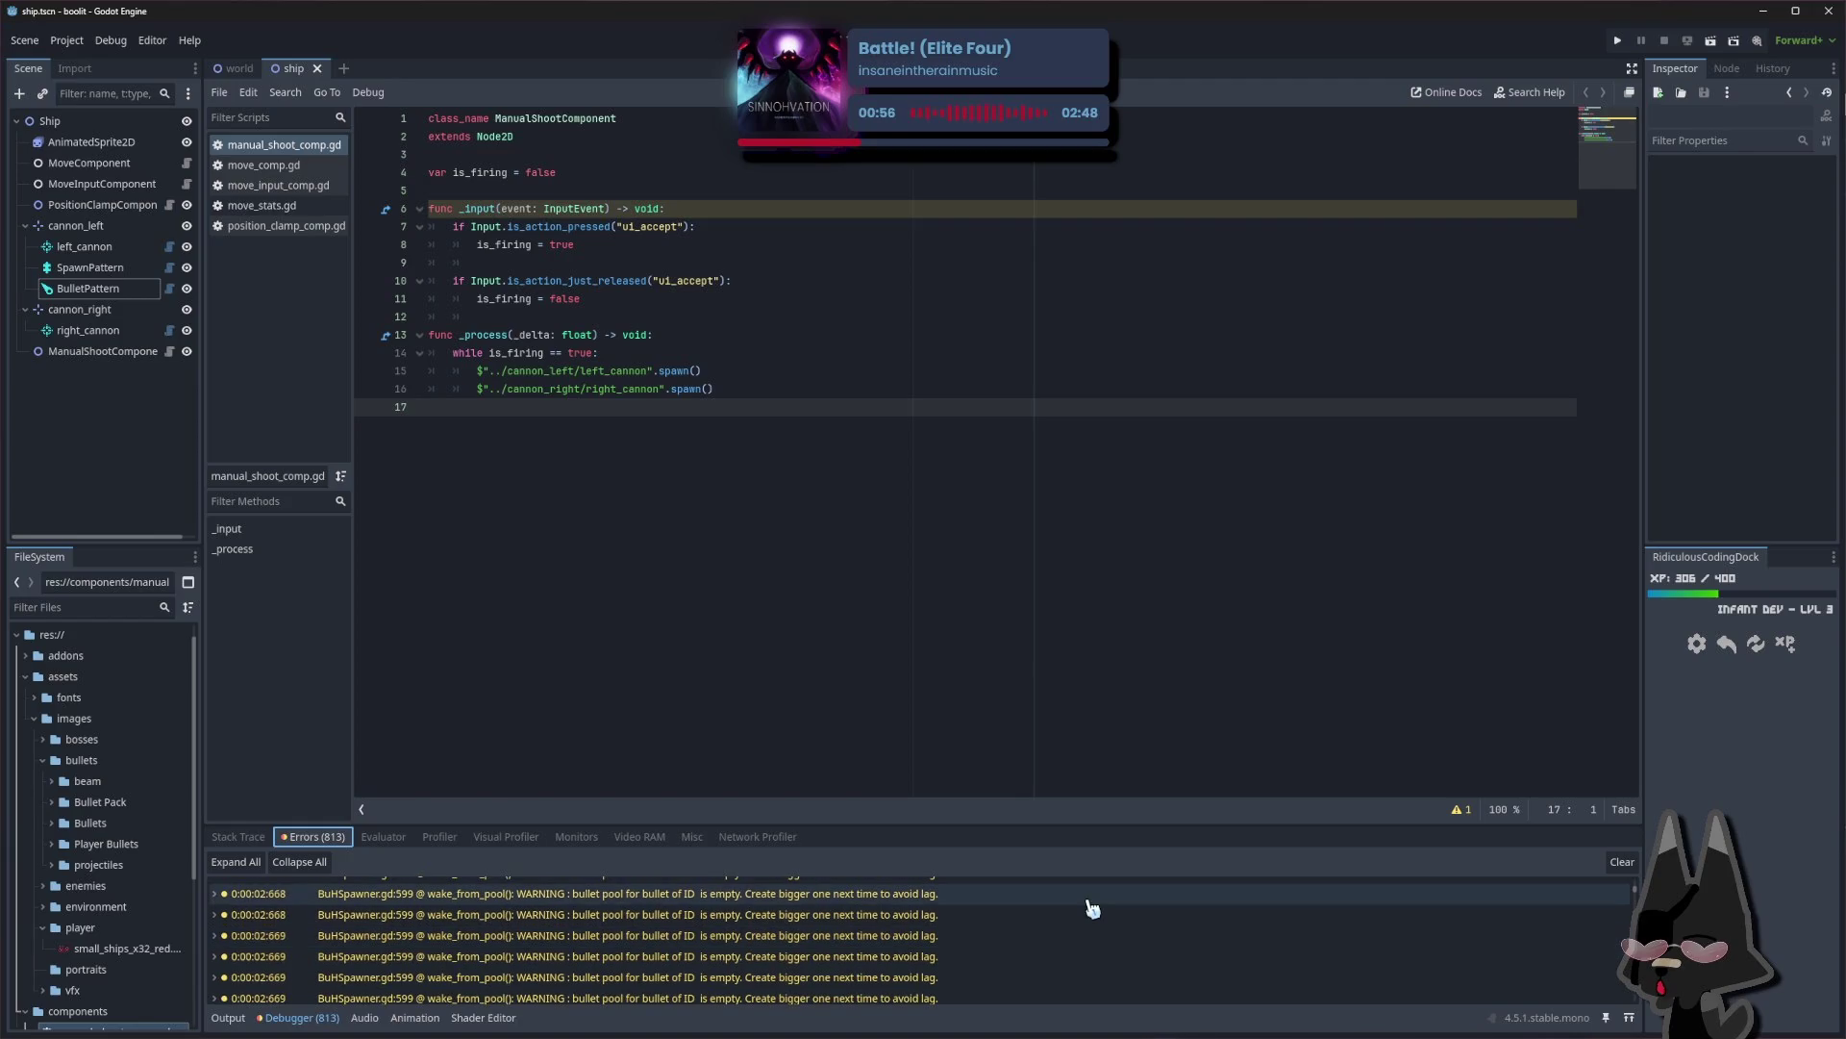
left_click_drag(1635, 904, 1651, 1017)
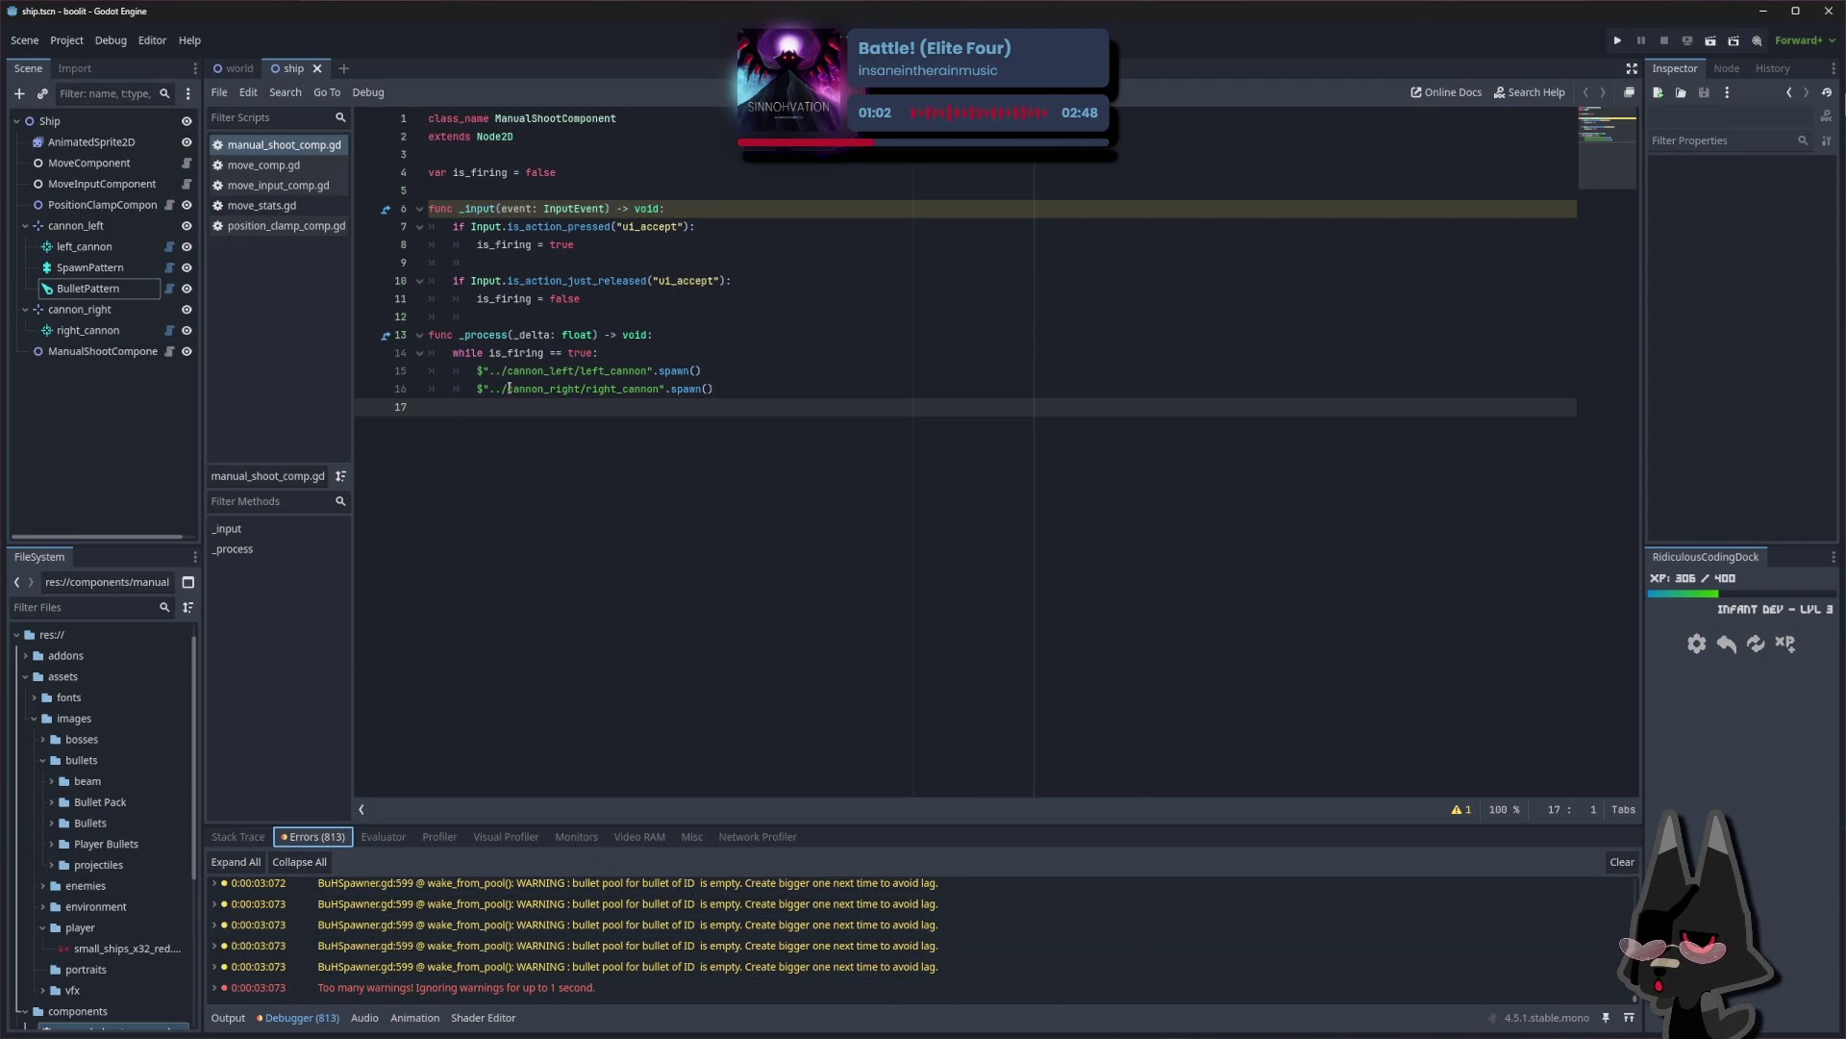
Change line 14's while loop to an if is_firing == true: check and save the script
left_click(654, 353)
left_click(715, 369)
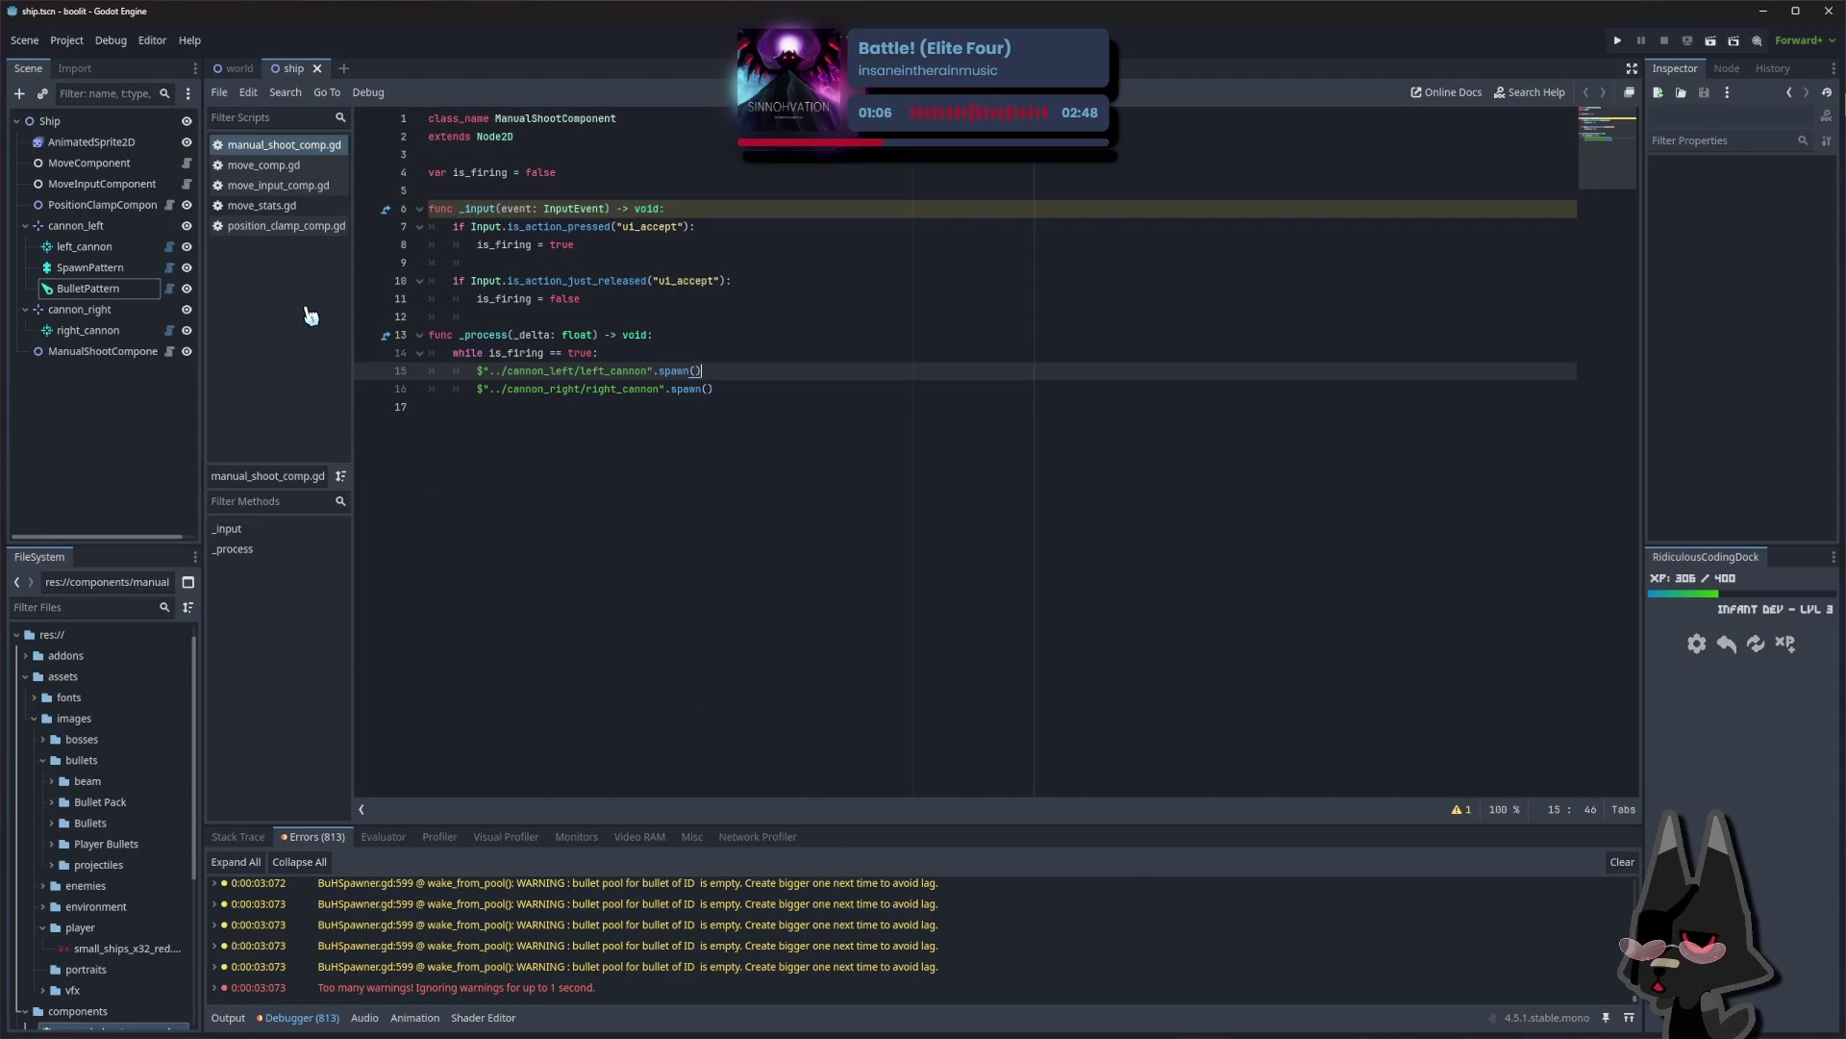
left_click(616, 358)
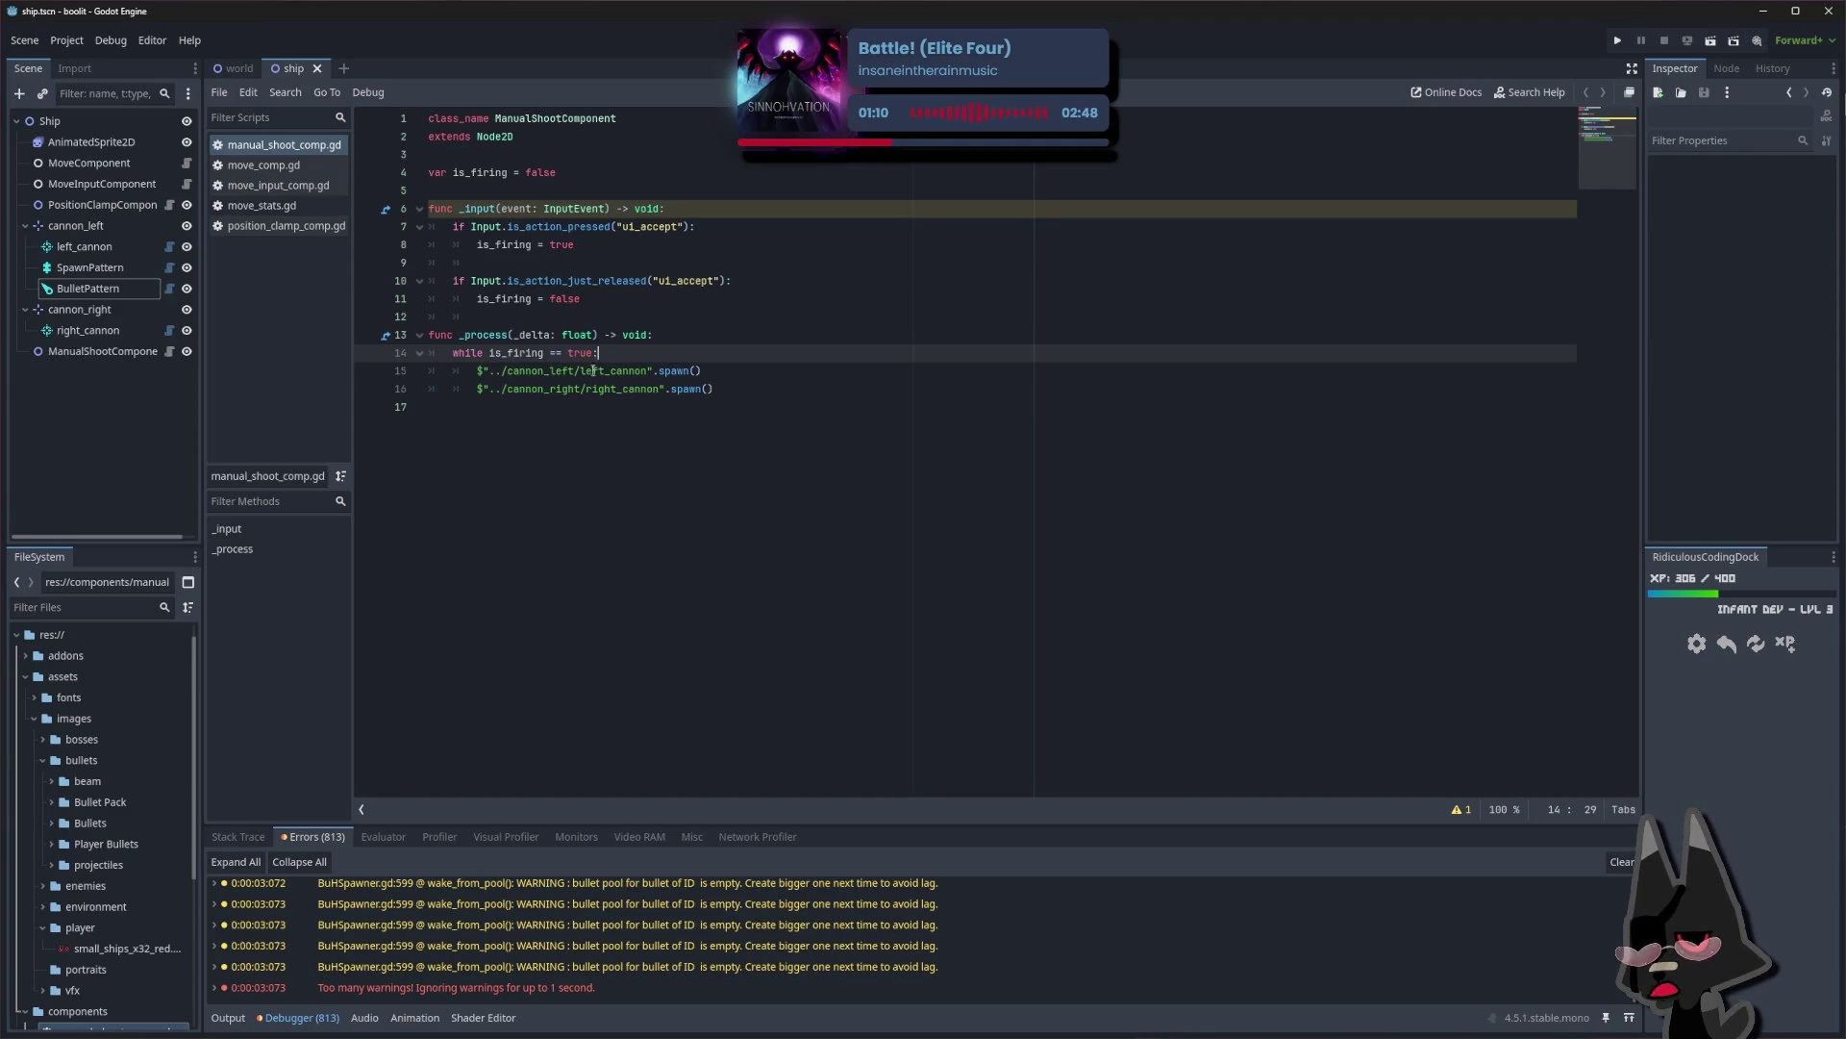
left_click(577, 372)
left_click(544, 354)
left_click(534, 354)
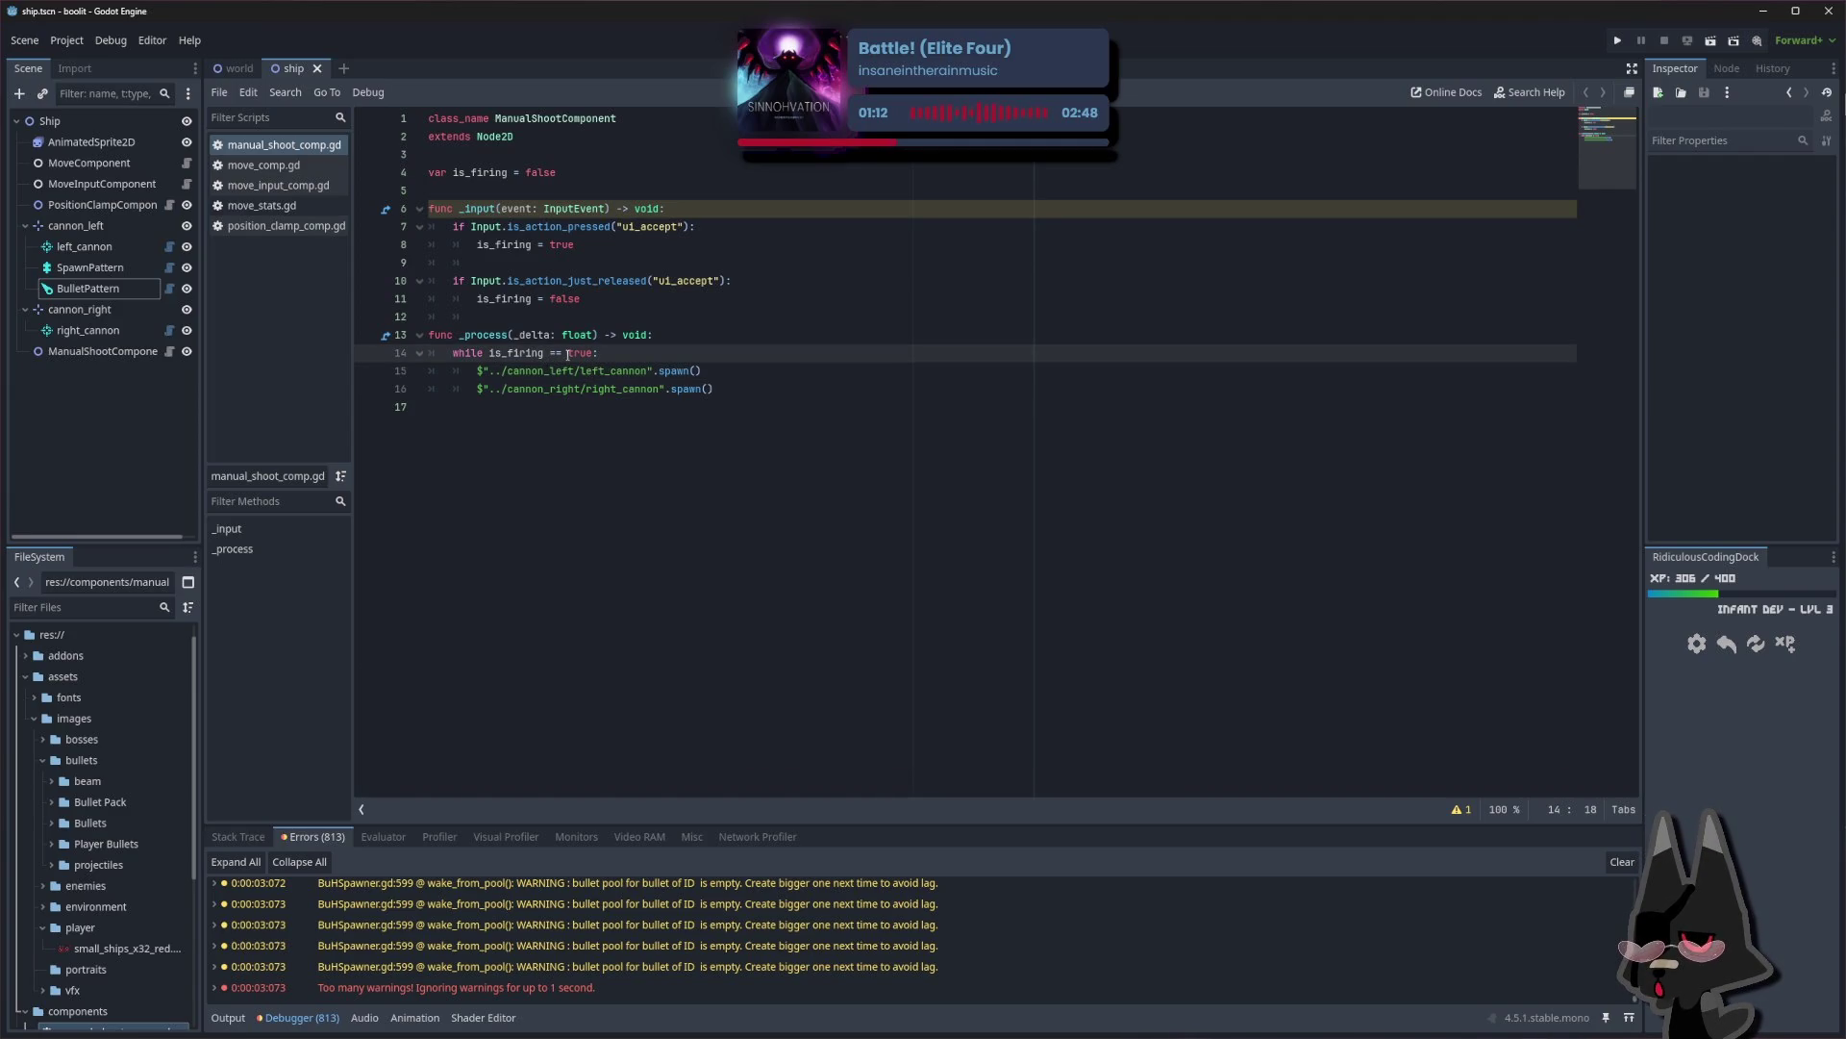
left_click(647, 366)
left_click(630, 354)
left_click_drag(769, 389, 478, 371)
left_click(604, 375)
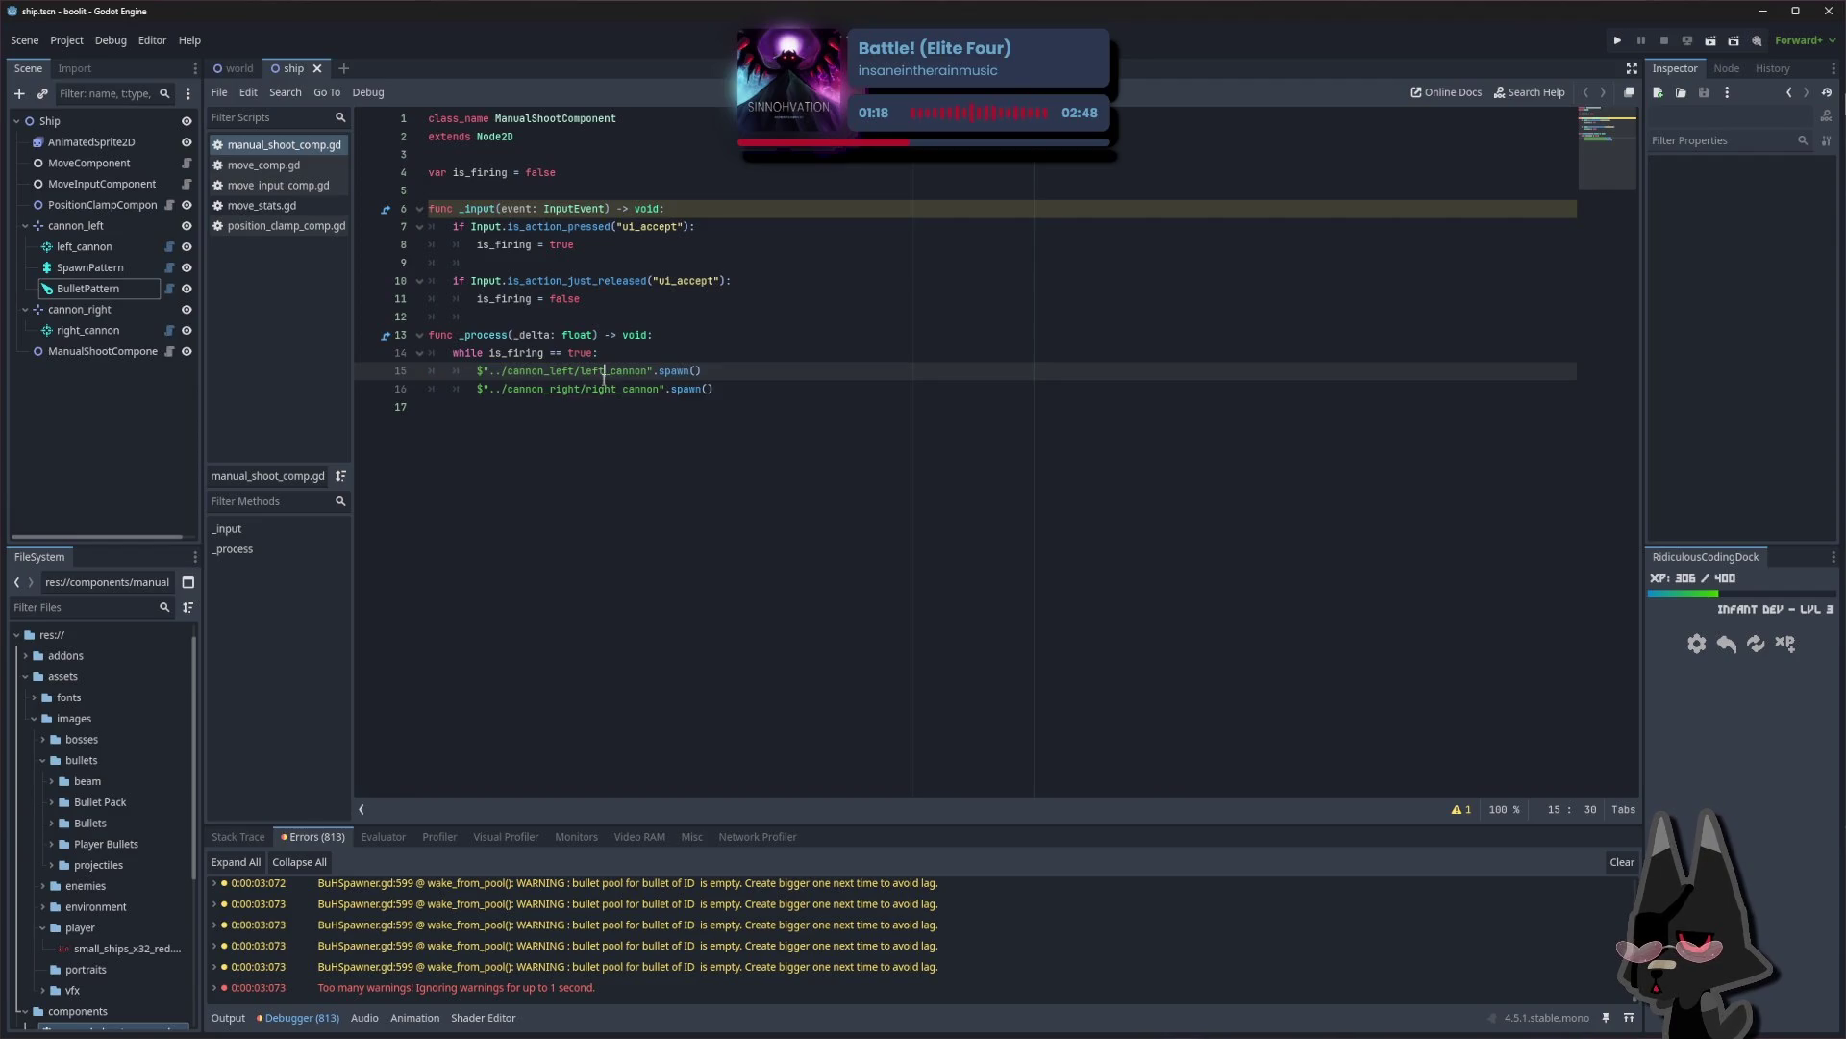
left_click(484, 354)
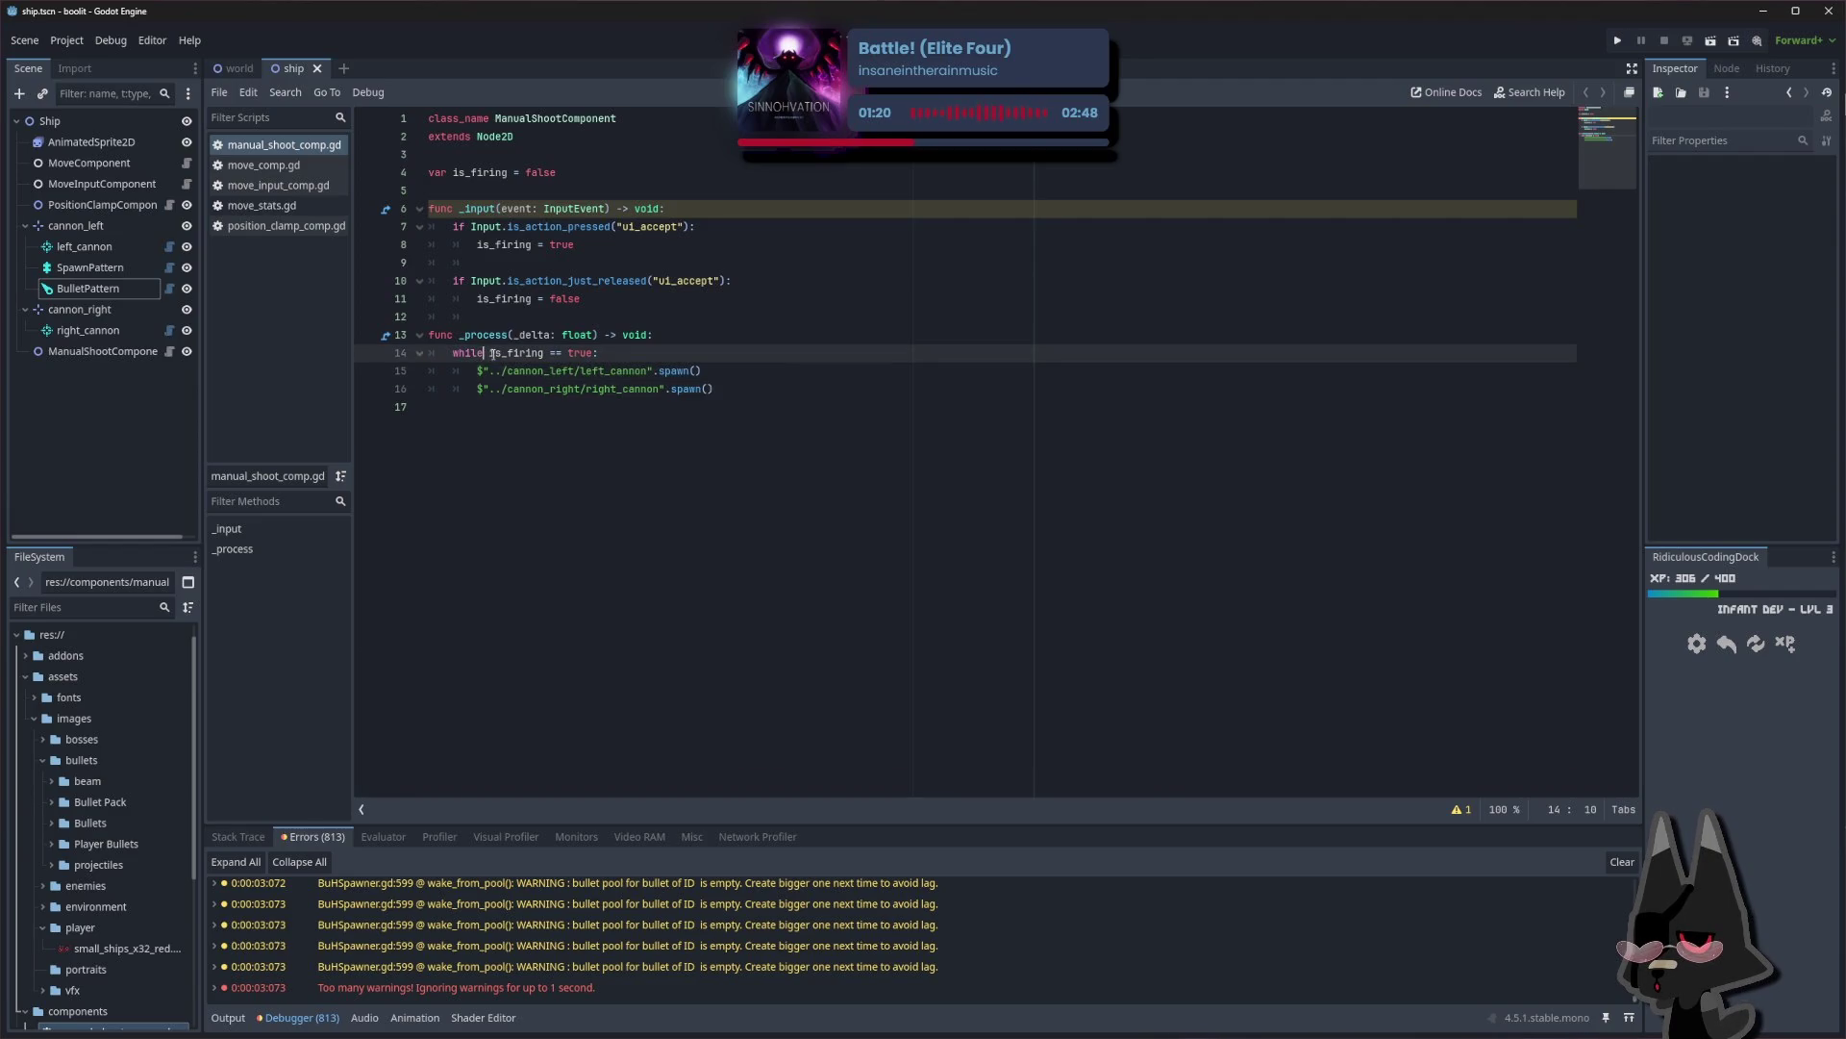
left_click_drag(491, 354, 450, 354)
key("BackSpace")
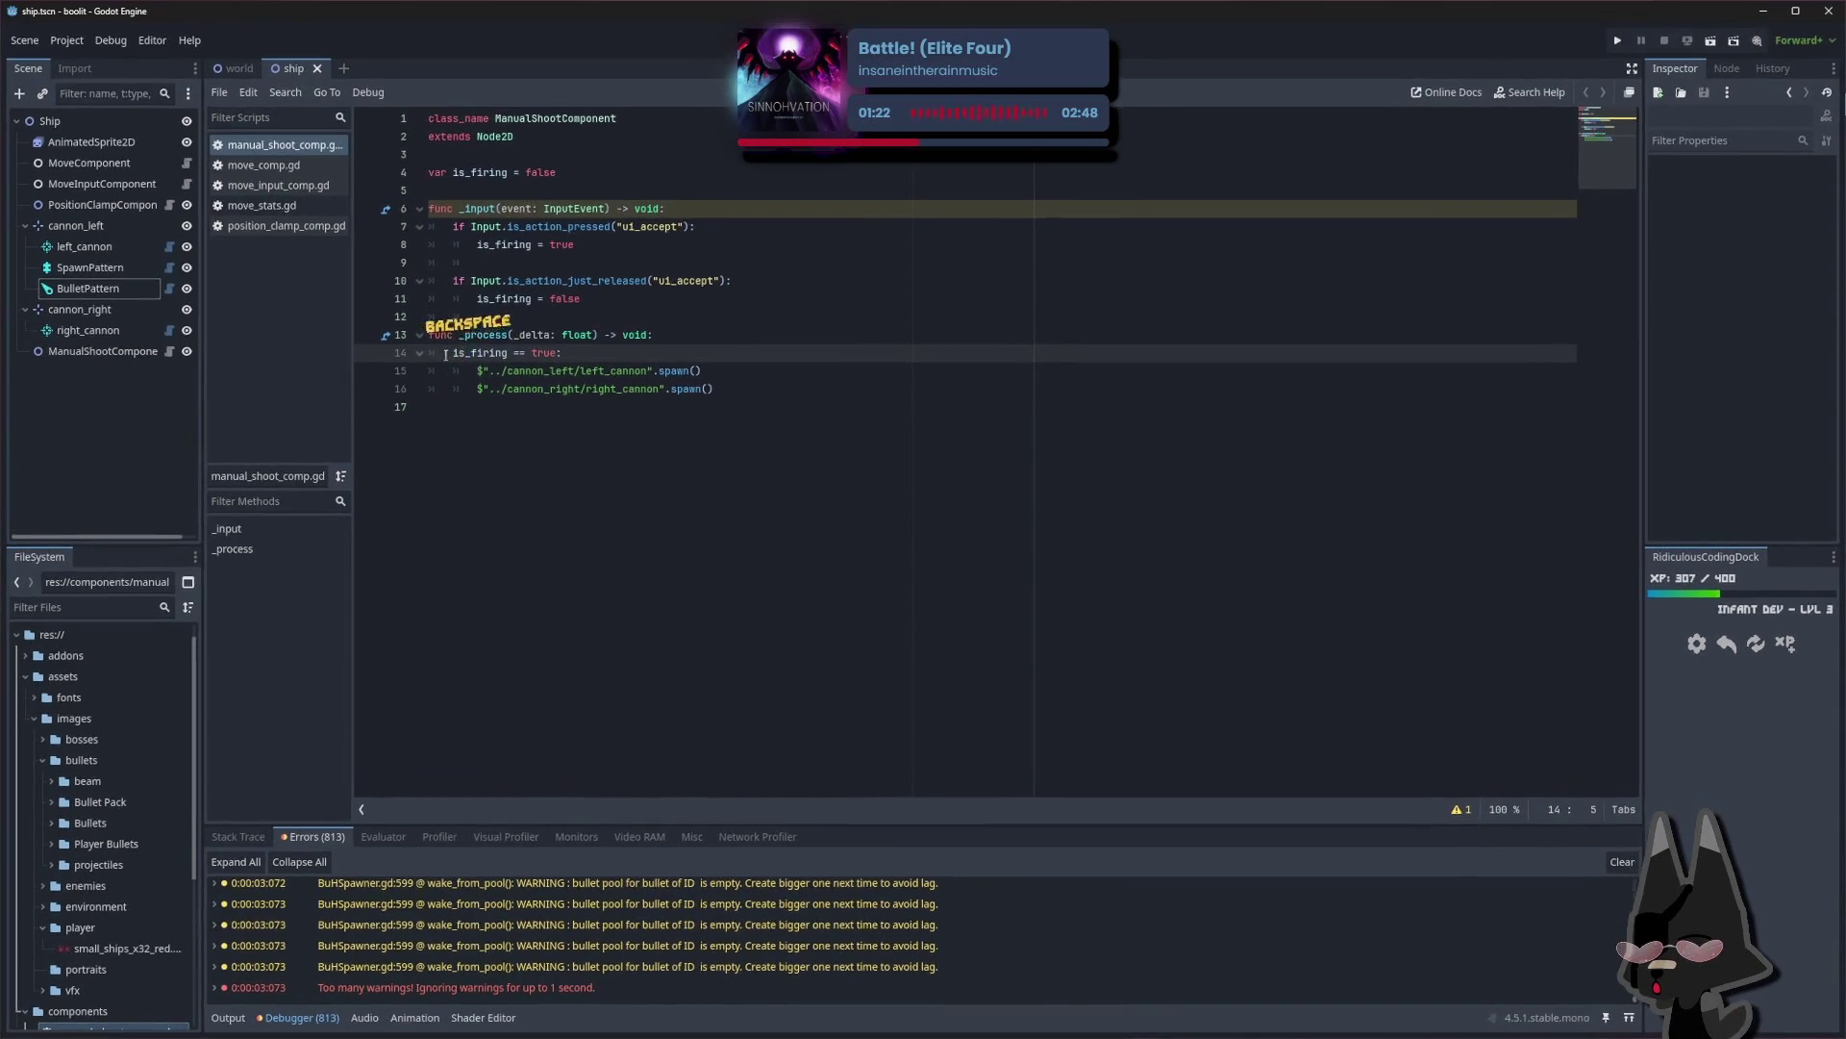
type("if")
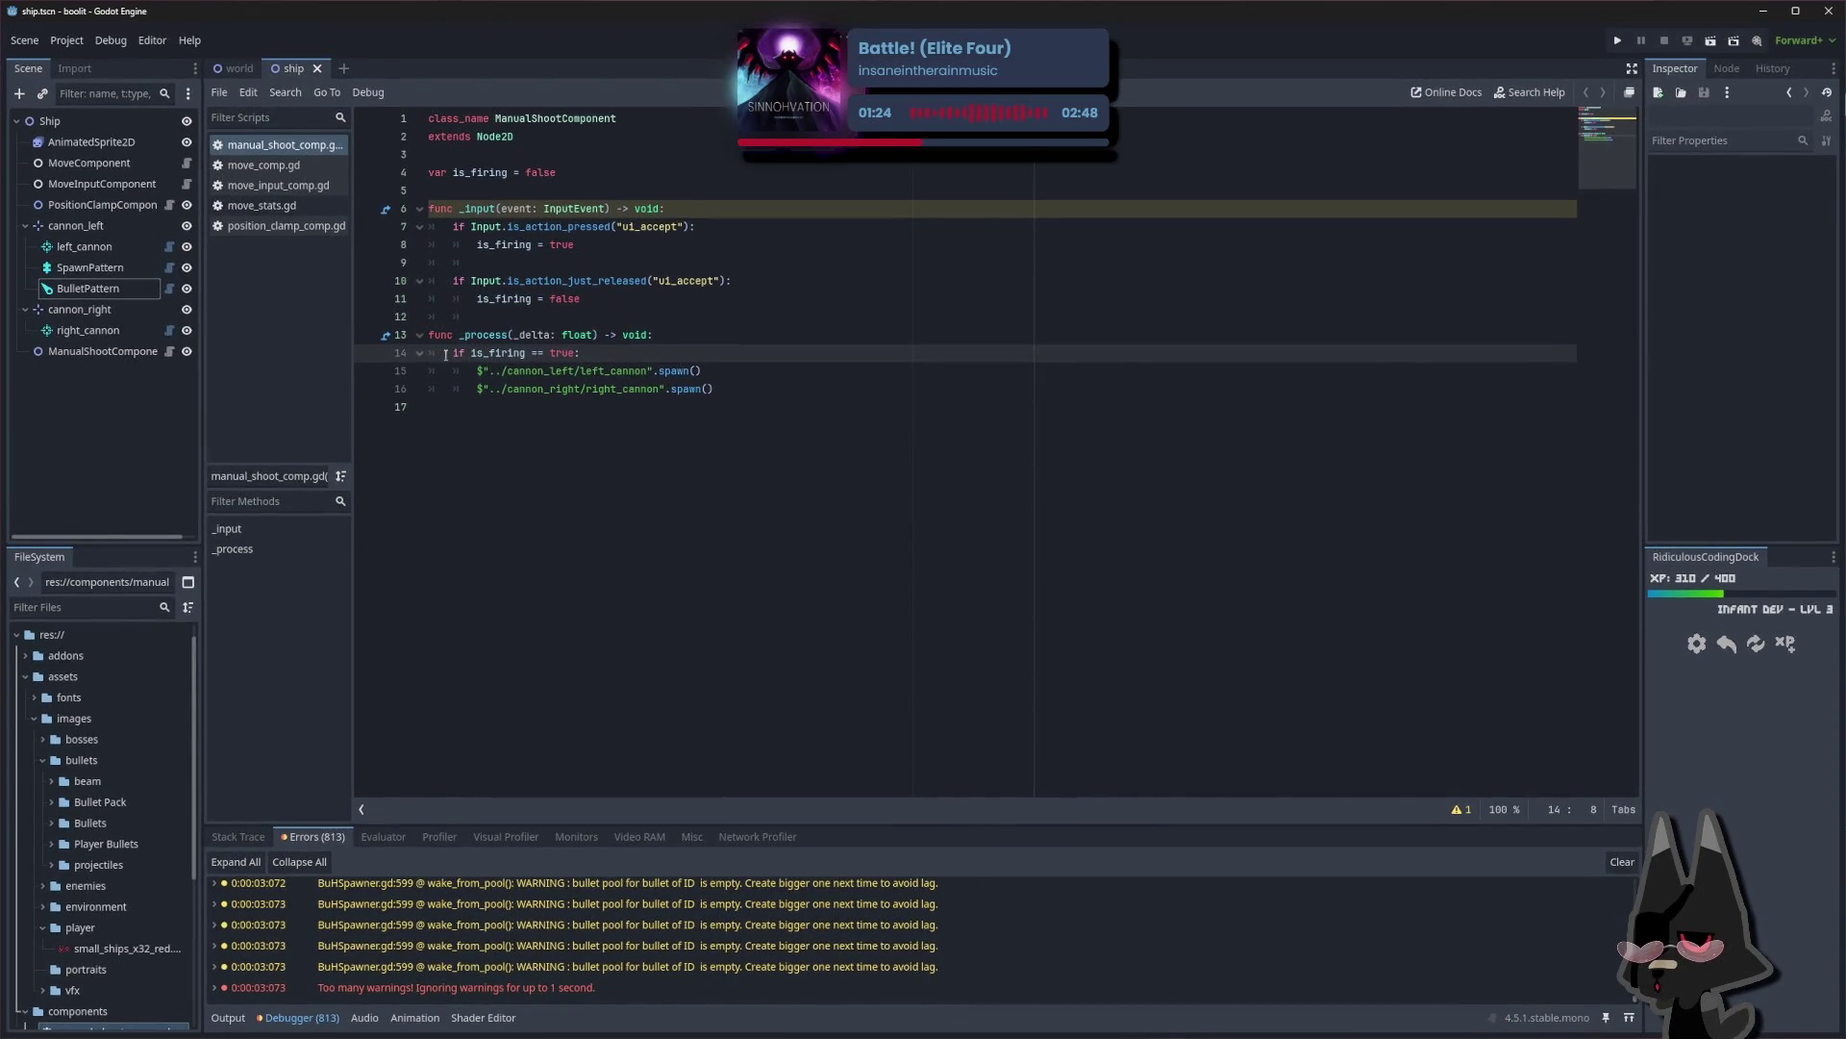
key("ctrl+s")
Launch the game, steer the ship in all directions with the arrow keys, then close its window
left_click(1618, 40)
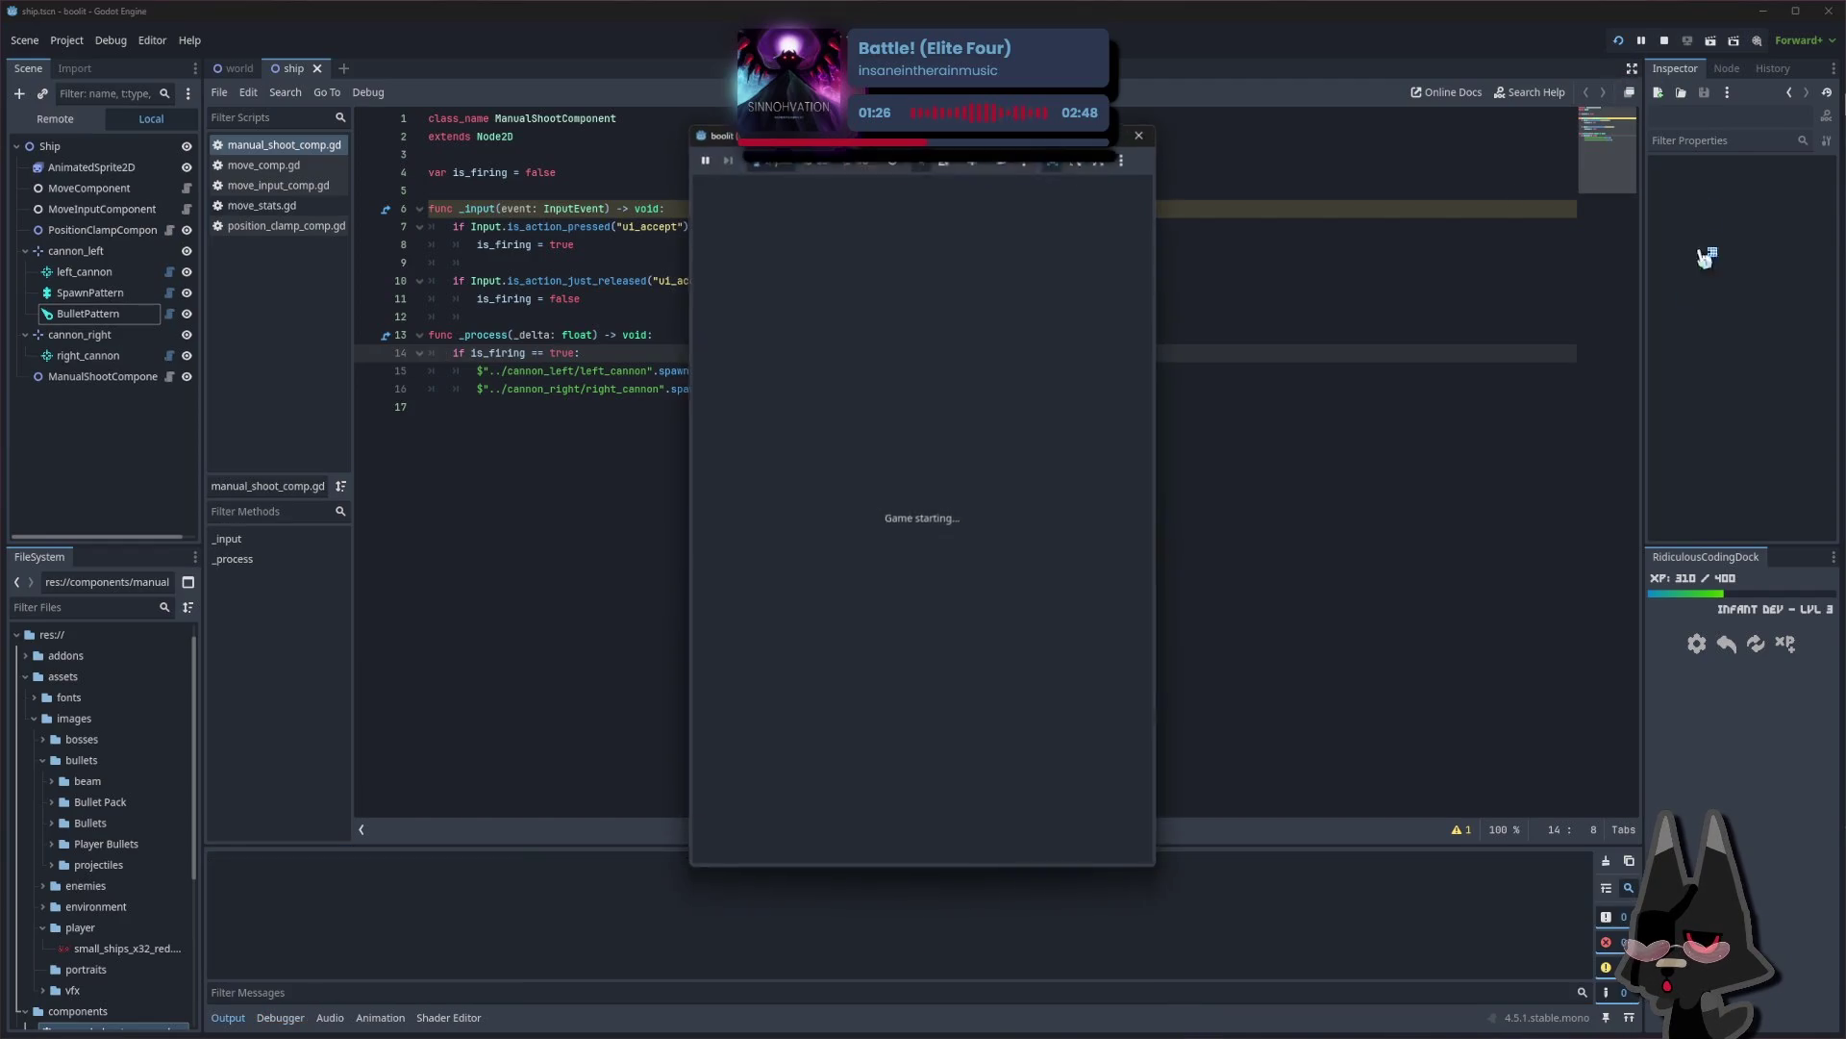
key("Left")
key("Up")
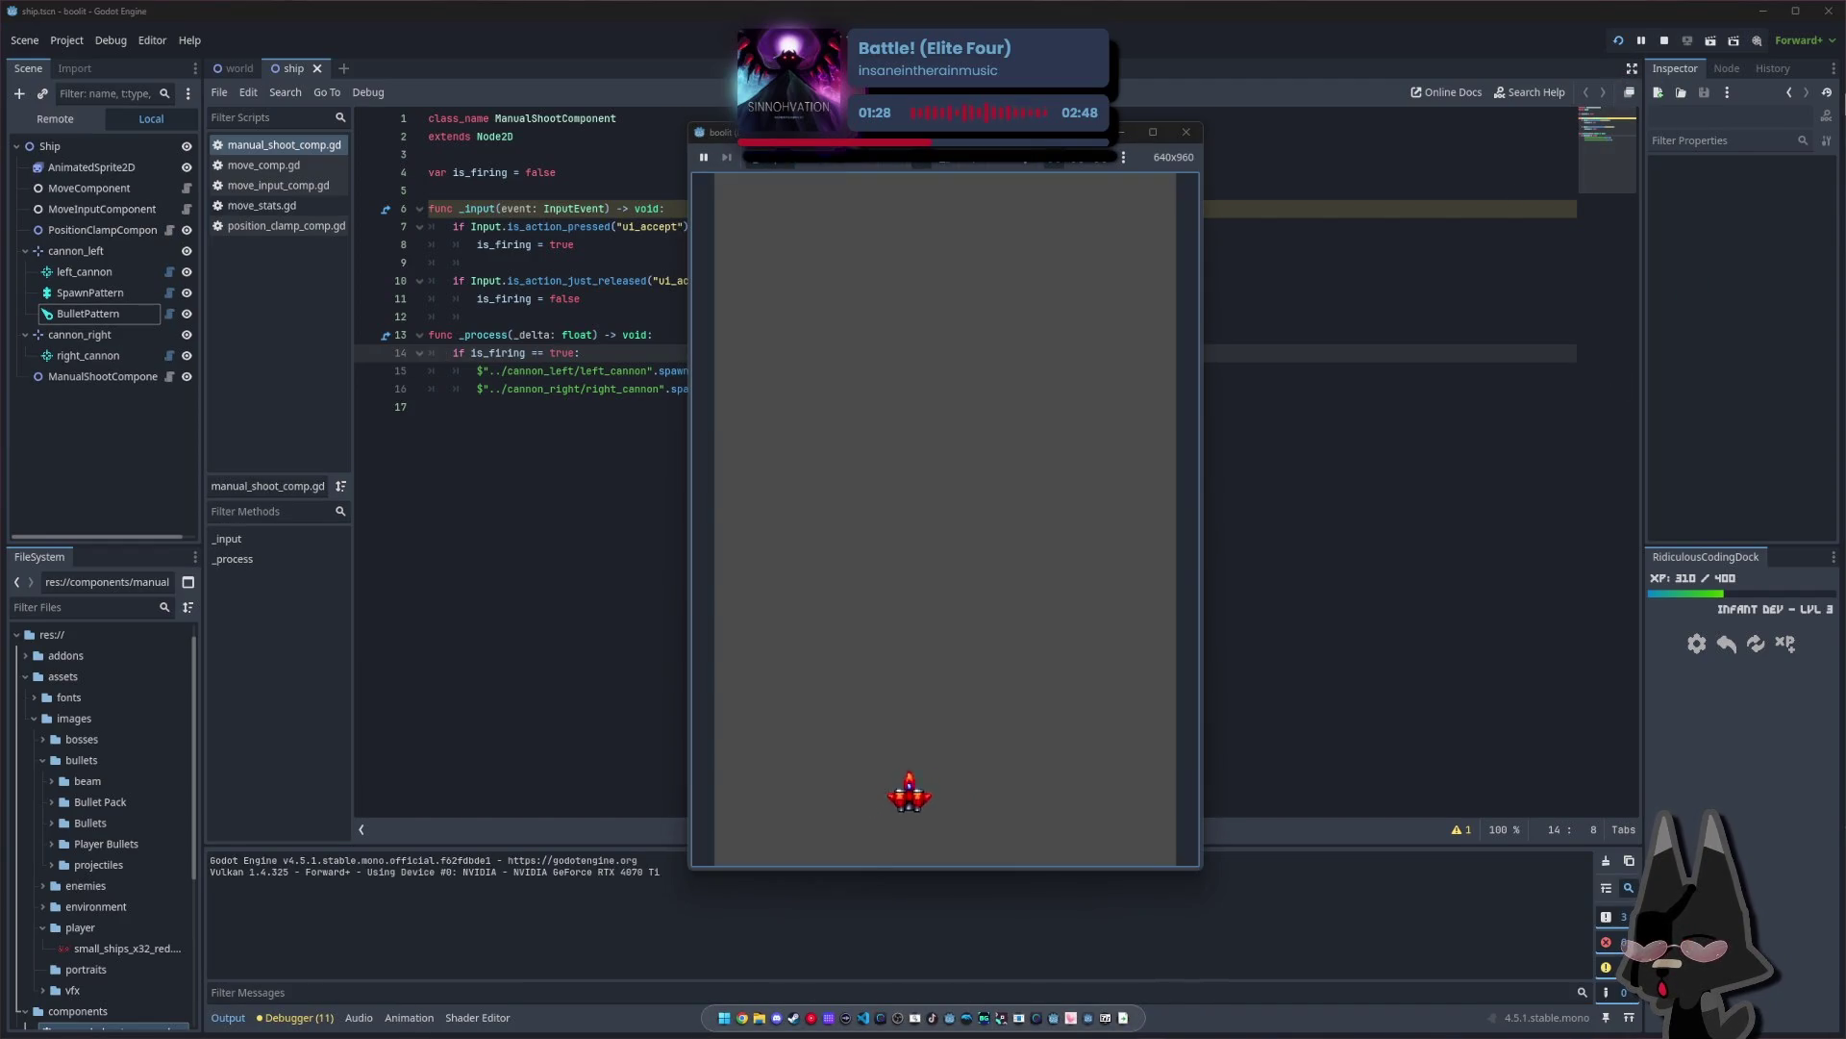
key("Up")
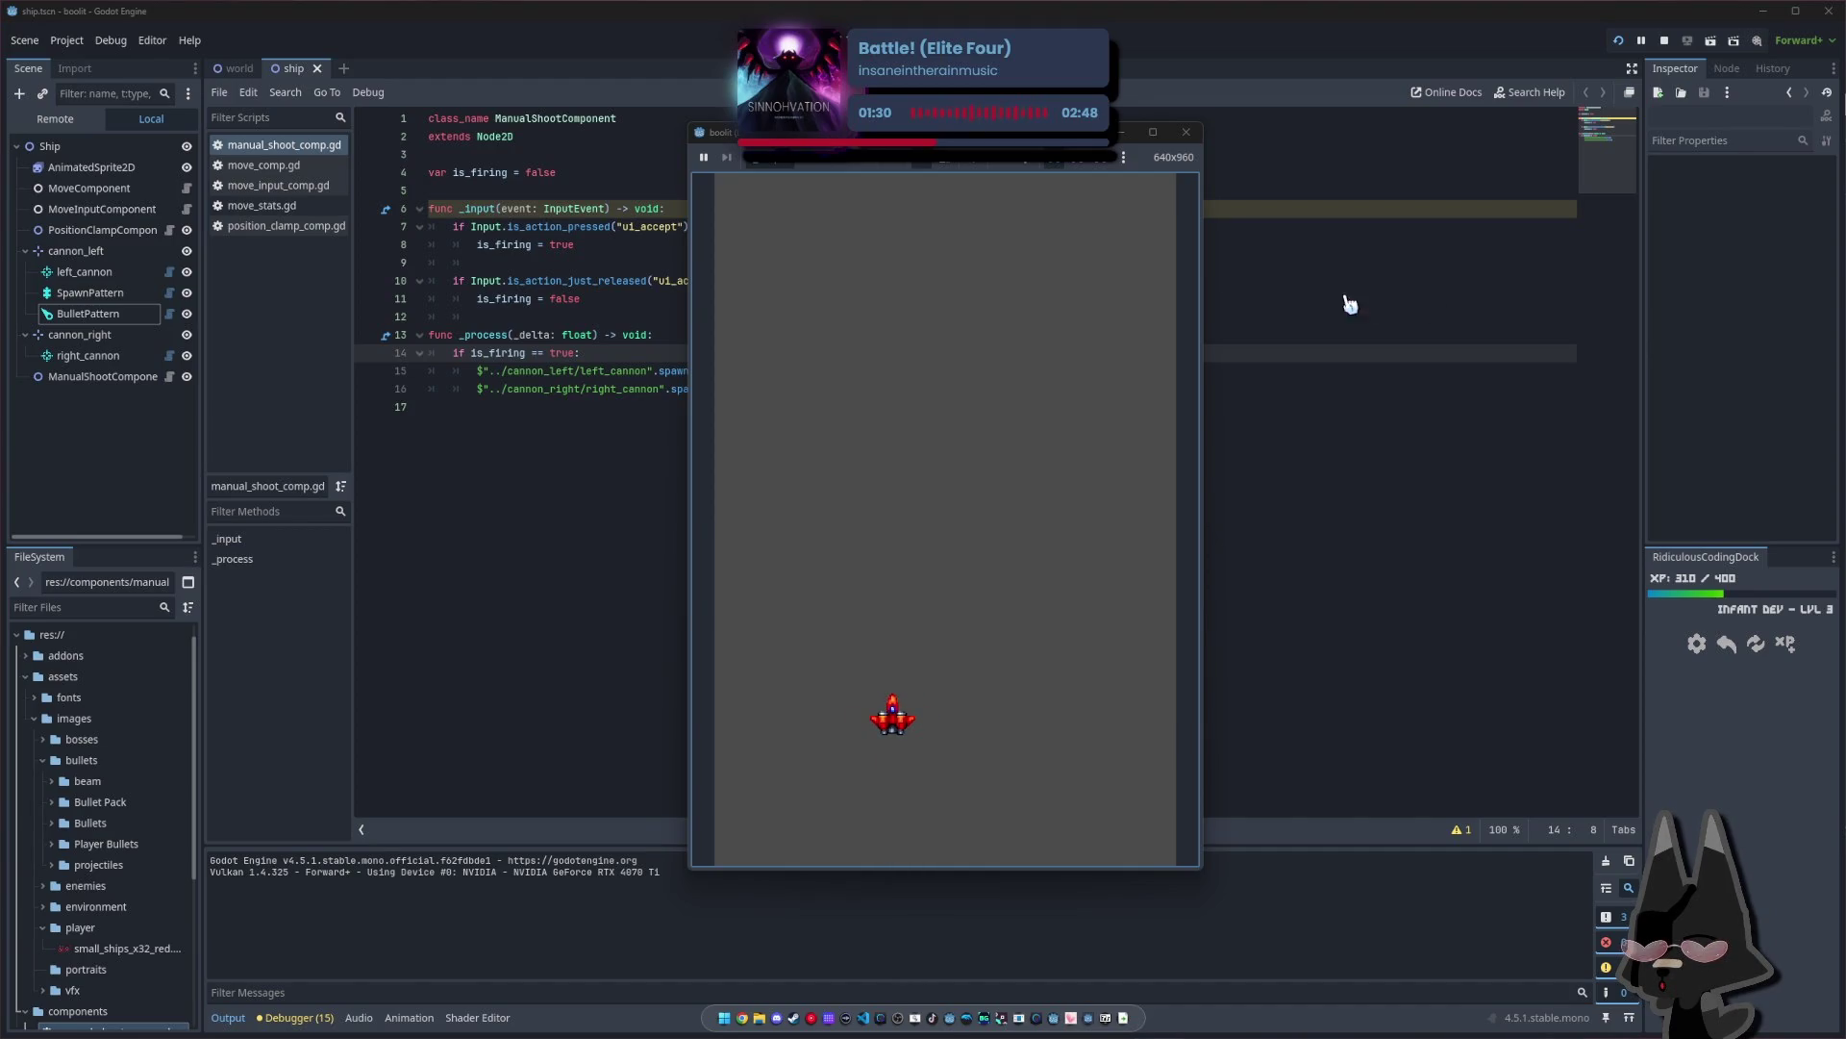
key("Left")
key("Right")
key("Down")
key("Up")
key("Left")
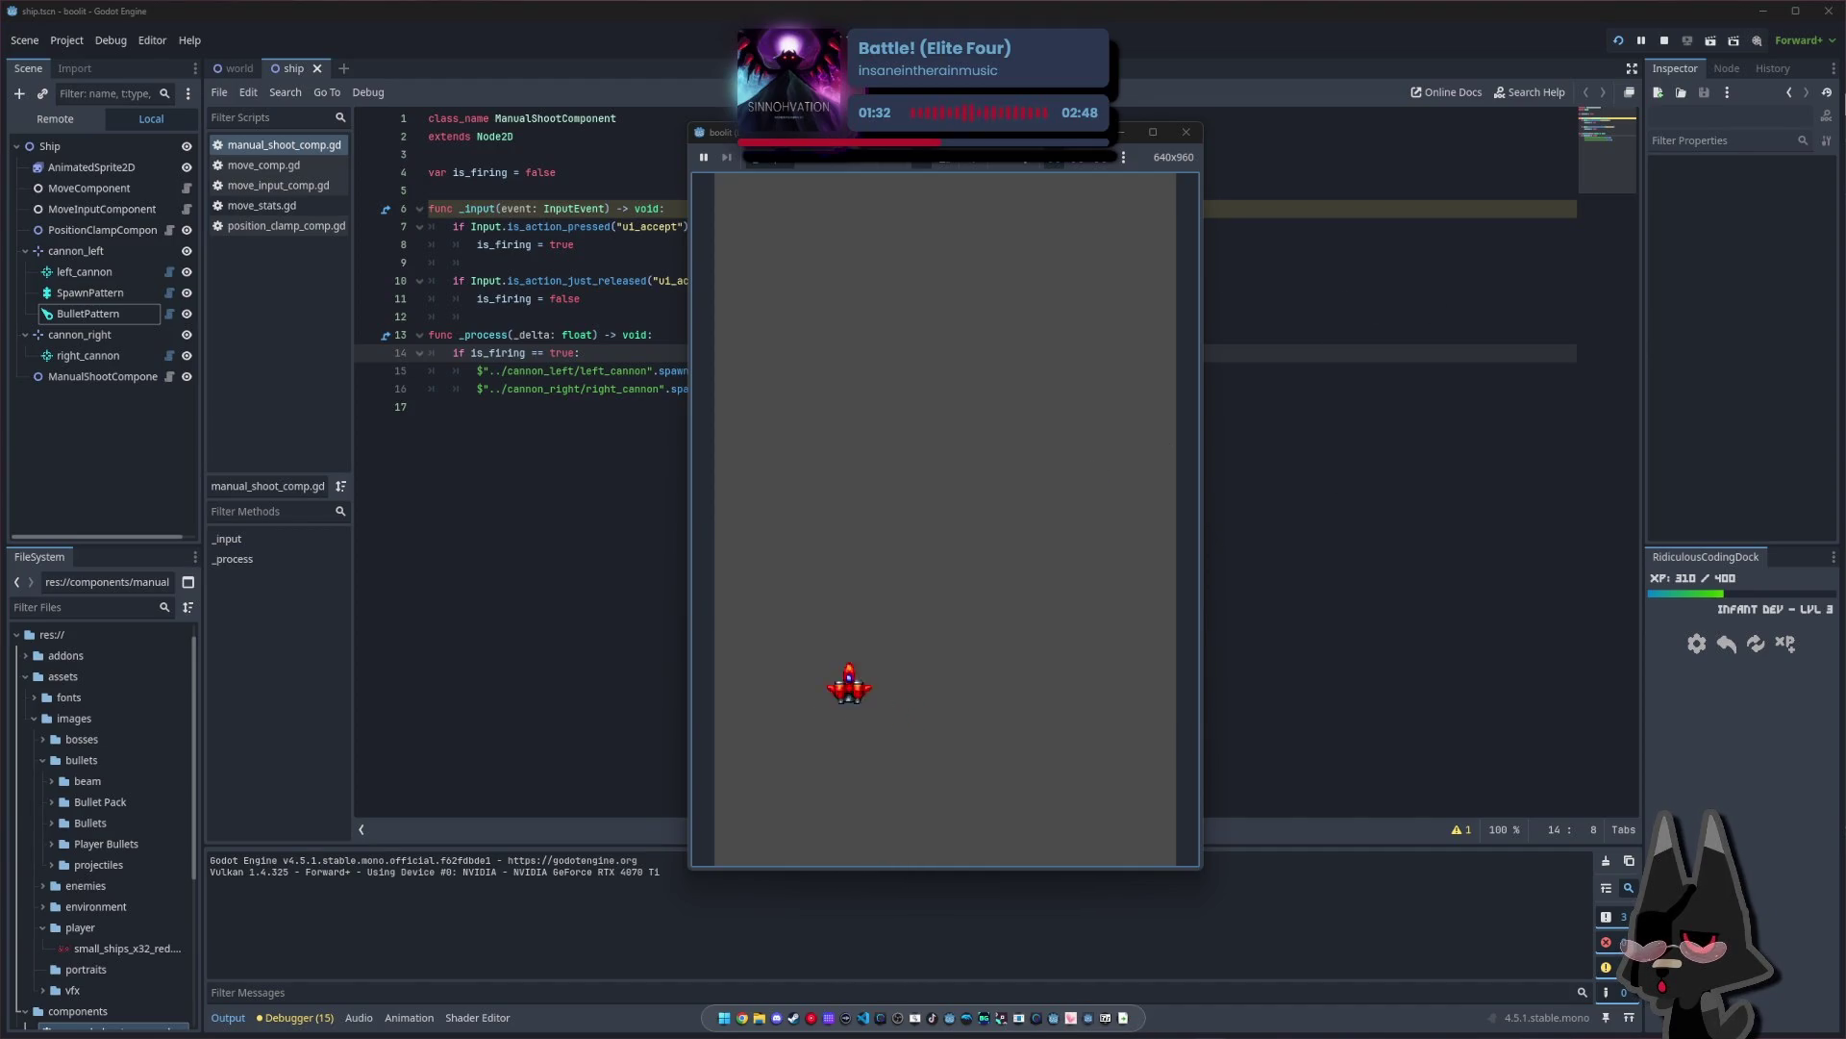
key("Down")
key("Up")
key("Right")
key("Left")
key("Right")
key("Down")
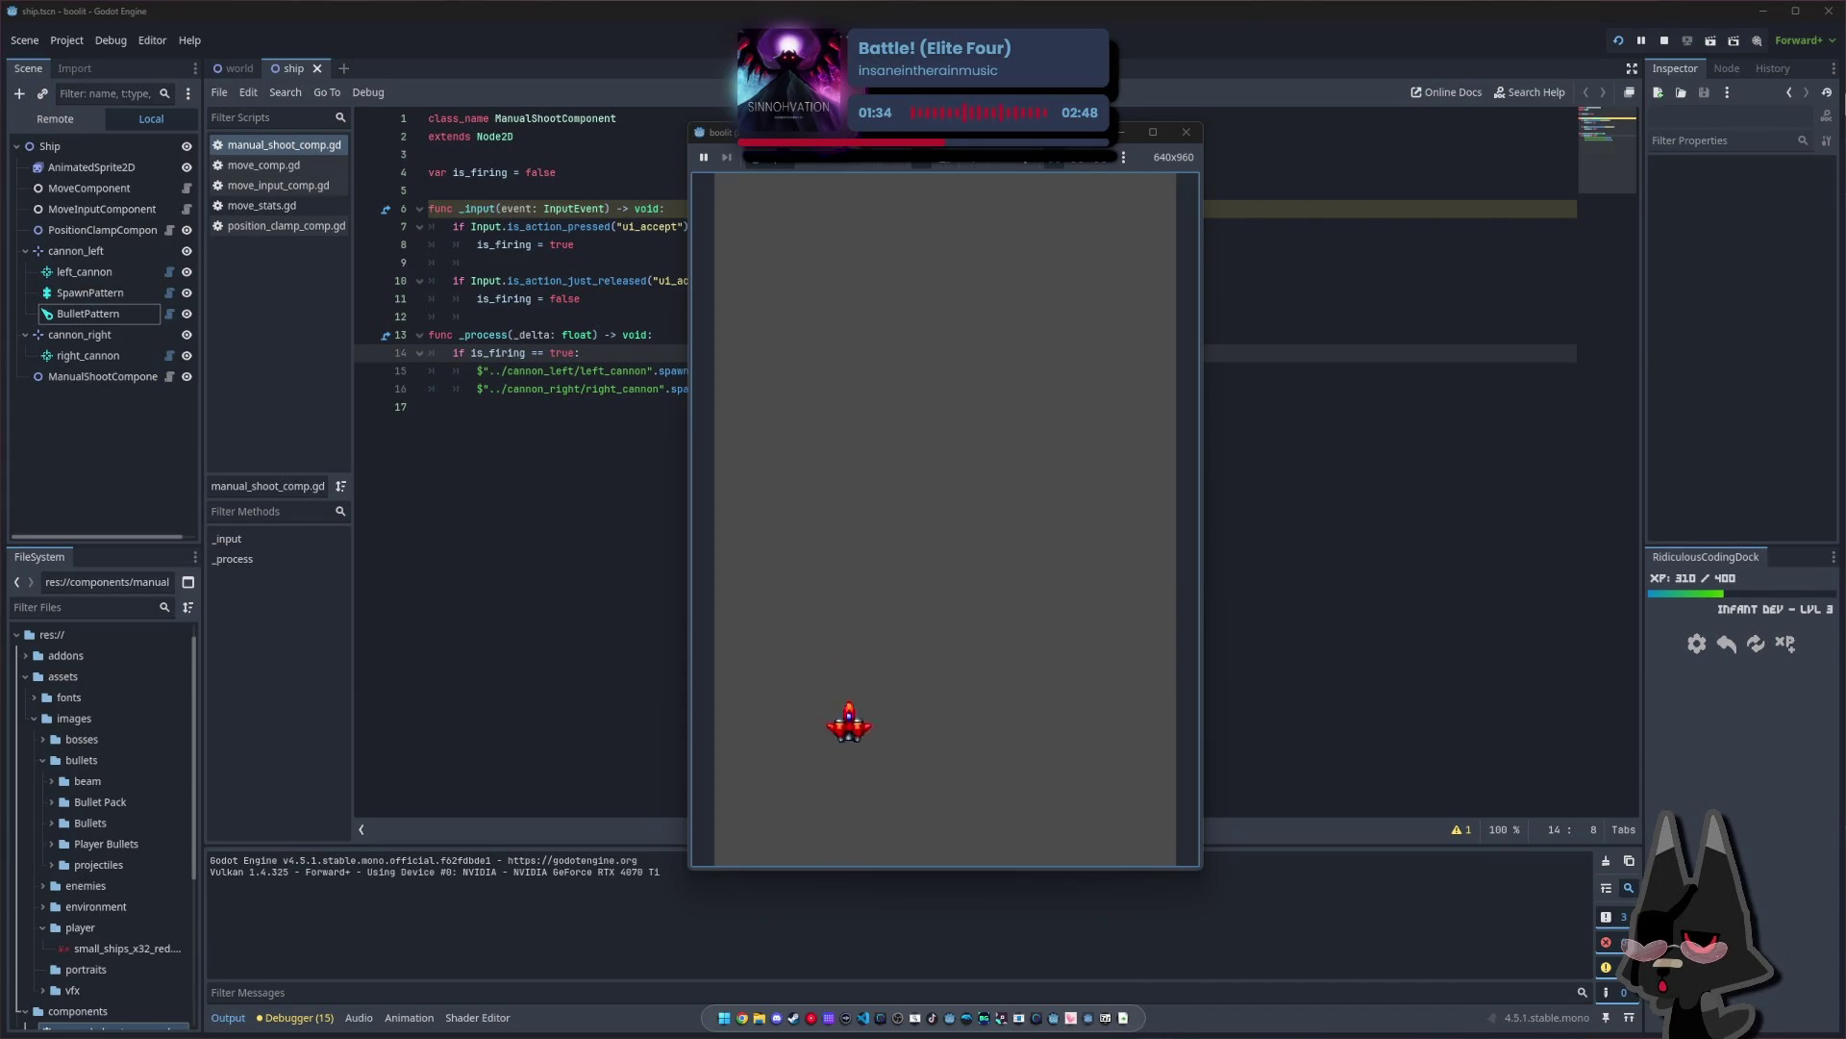
key("Up")
key("Right")
key("Down")
key("Right")
key("Left")
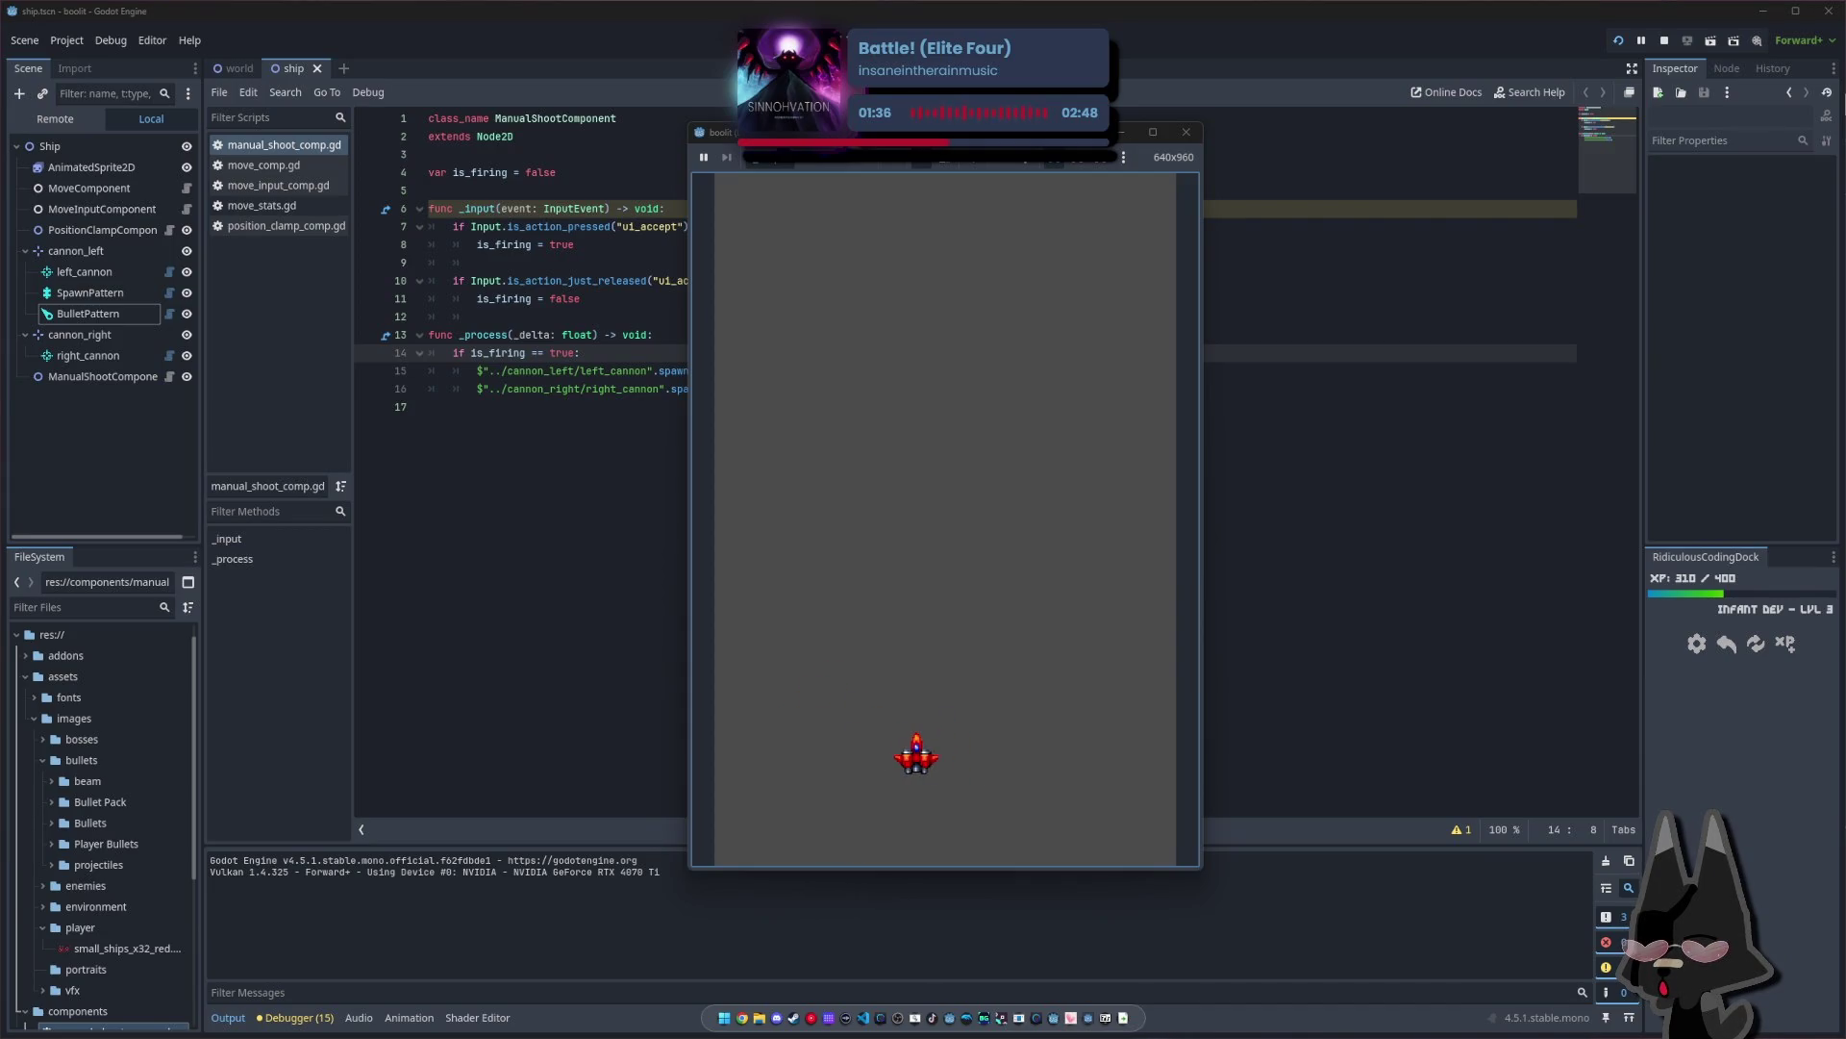
key("Right")
key("Up")
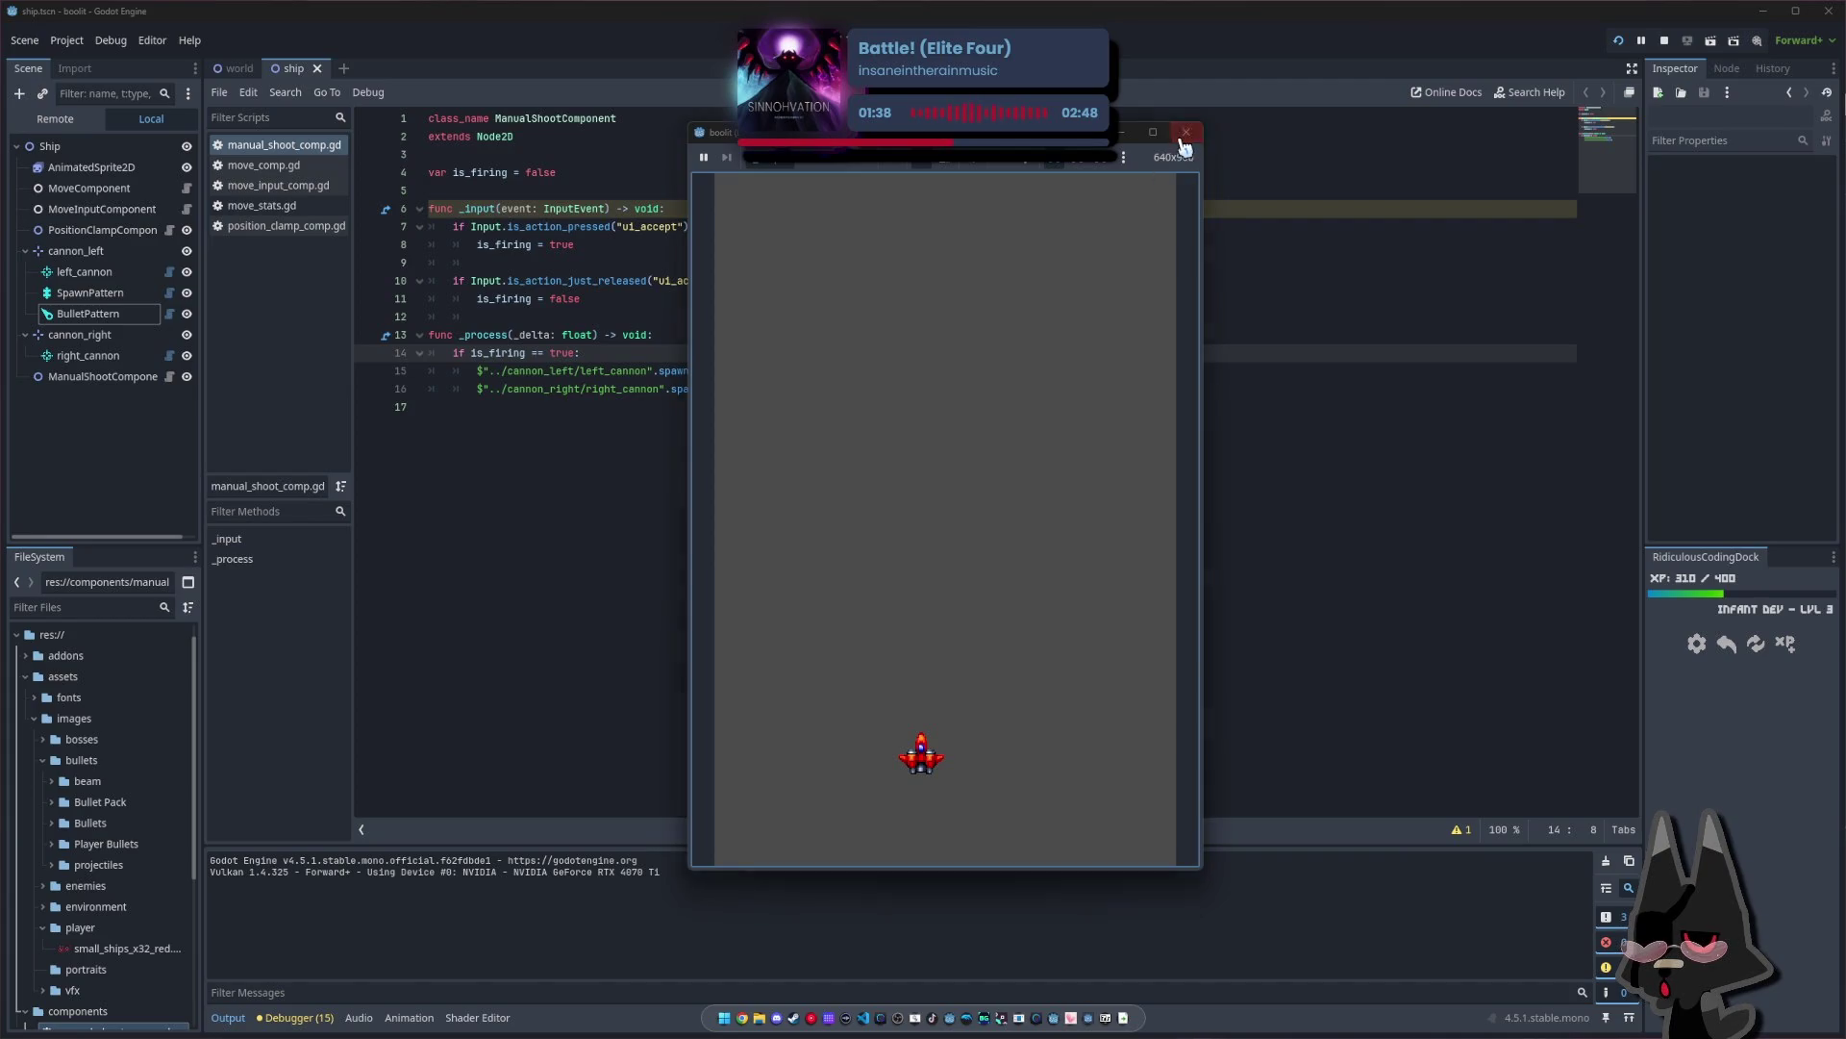
left_click(1187, 132)
Follow a bullet-pool warning from the Errors list into BuHSpawner.gd, then close that script
left_click(616, 388)
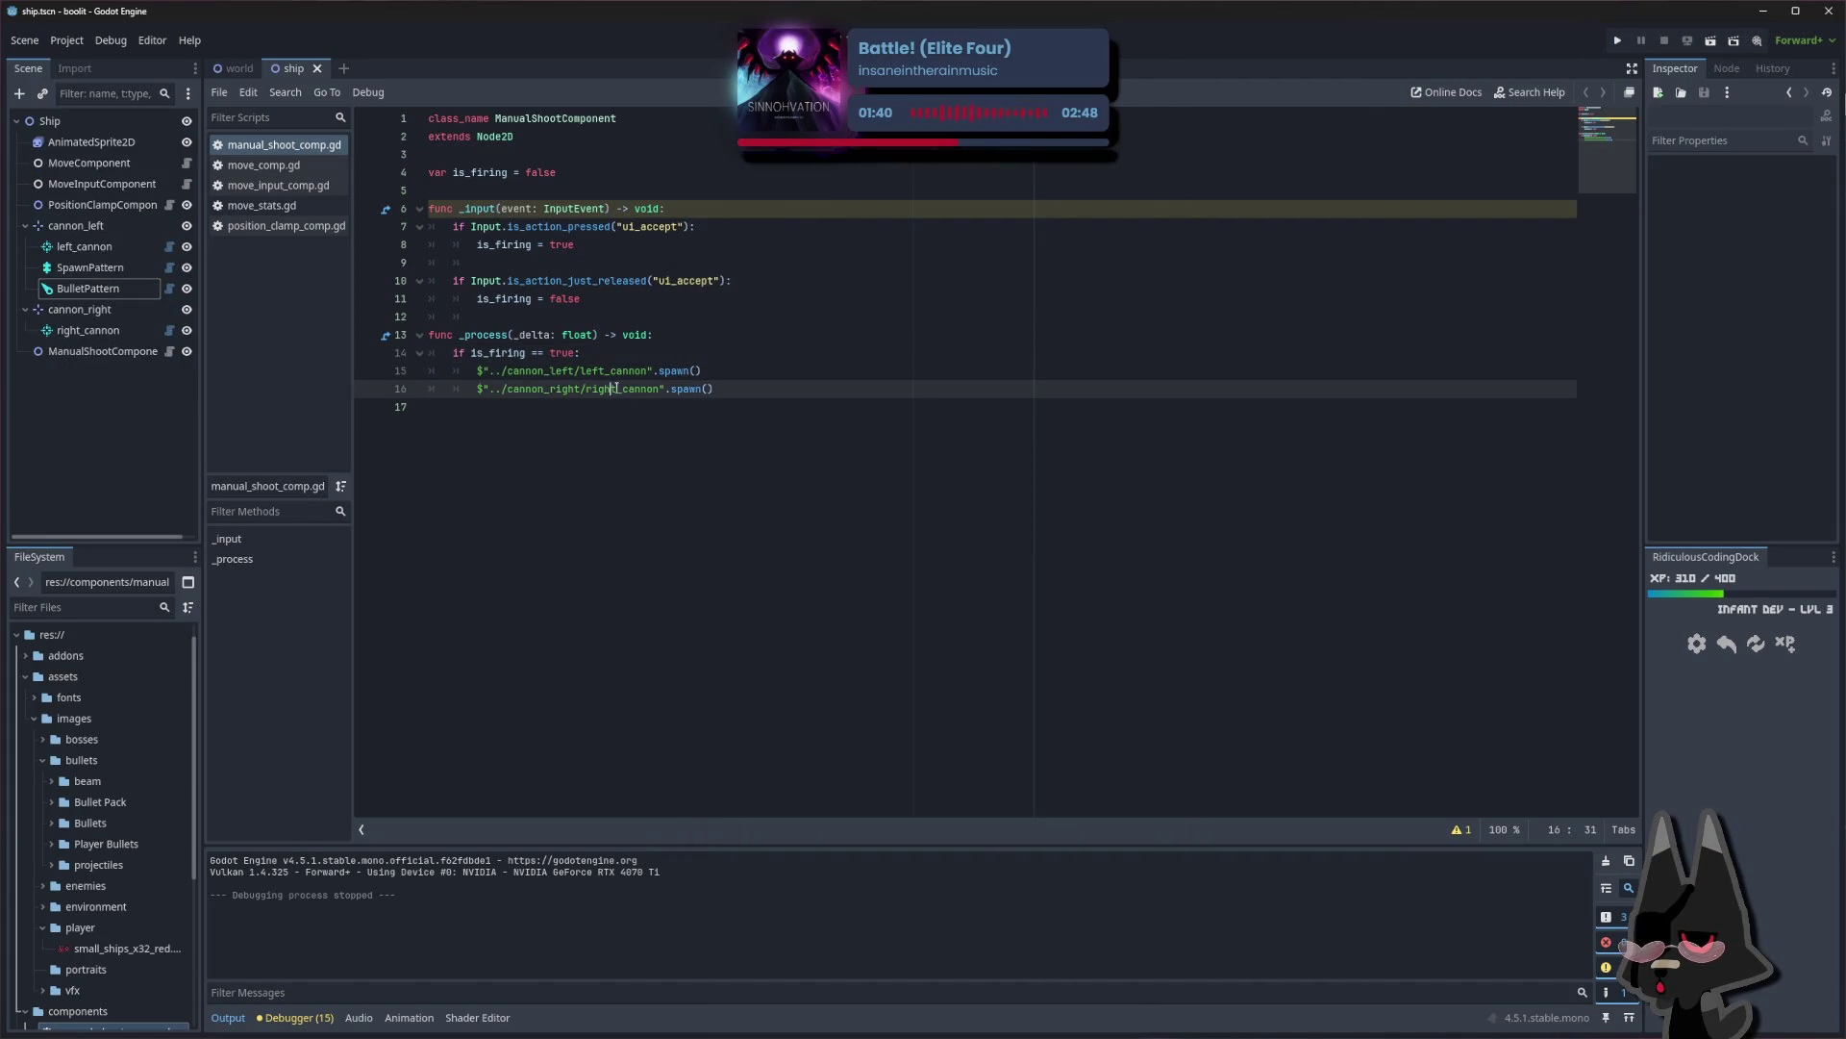
left_click(550, 244)
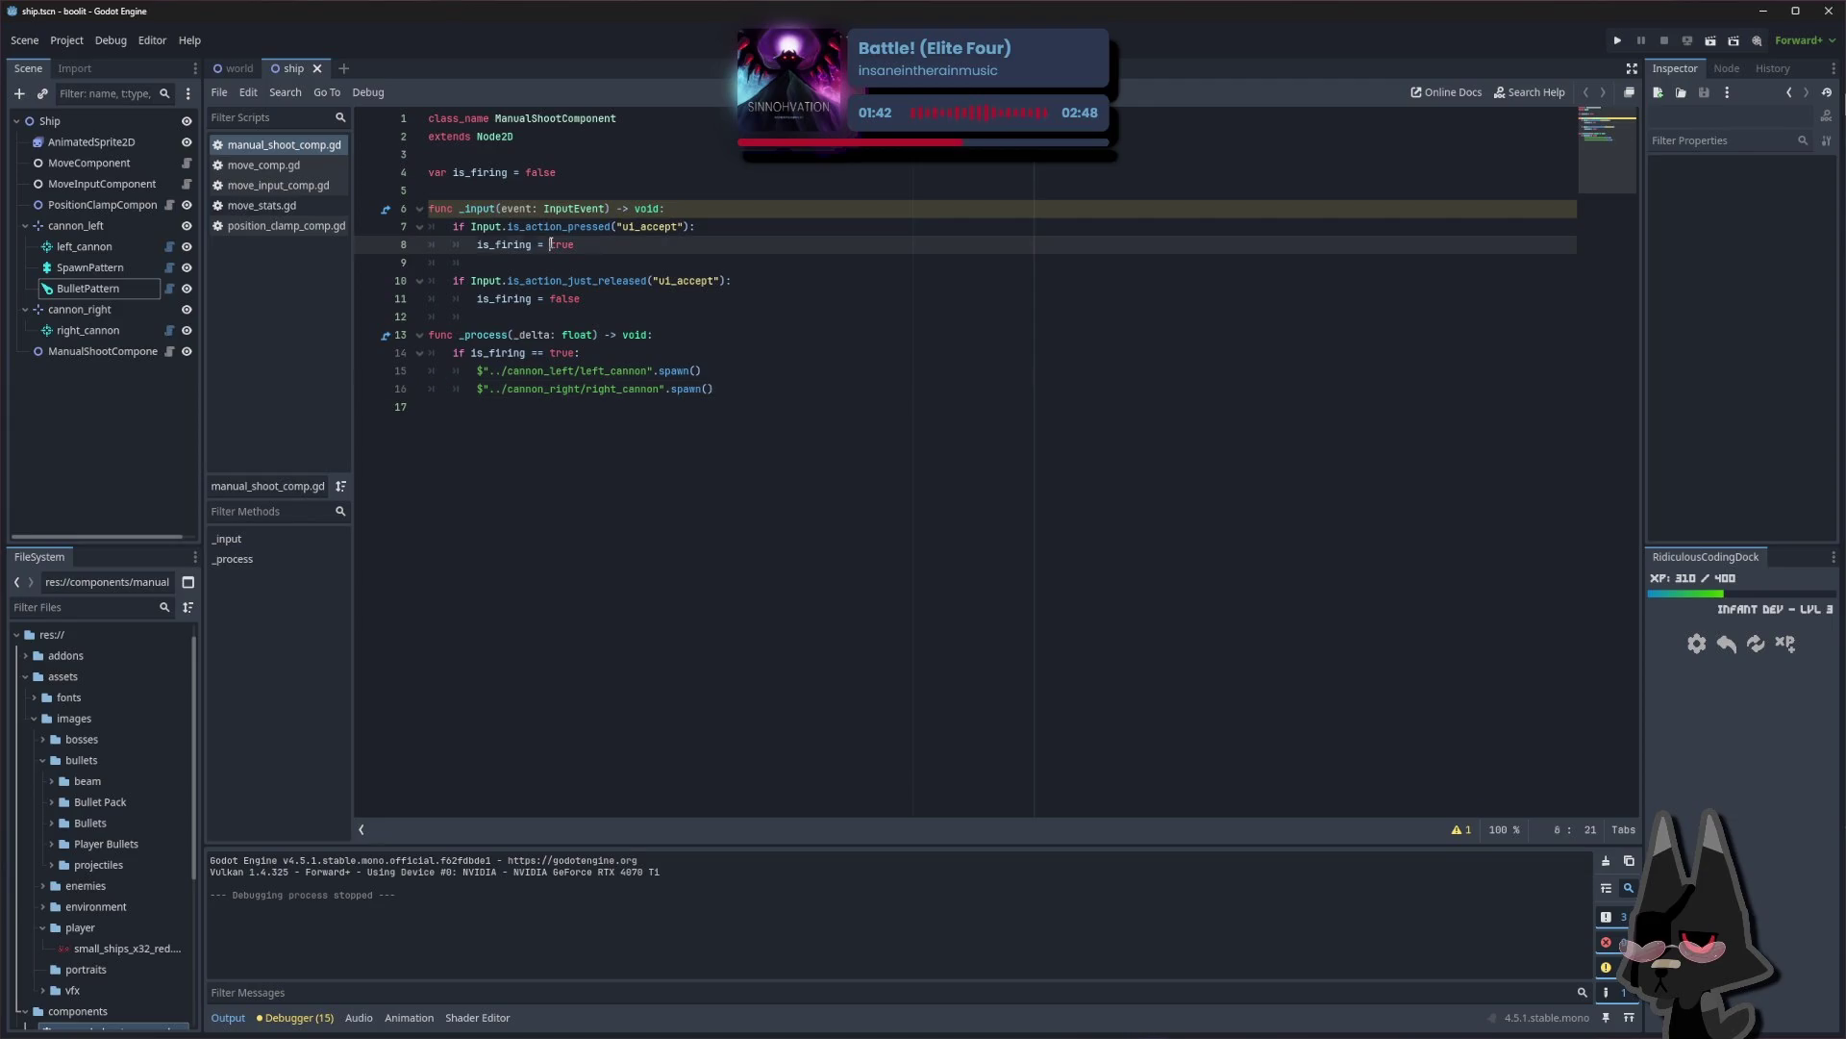
left_click(500, 209)
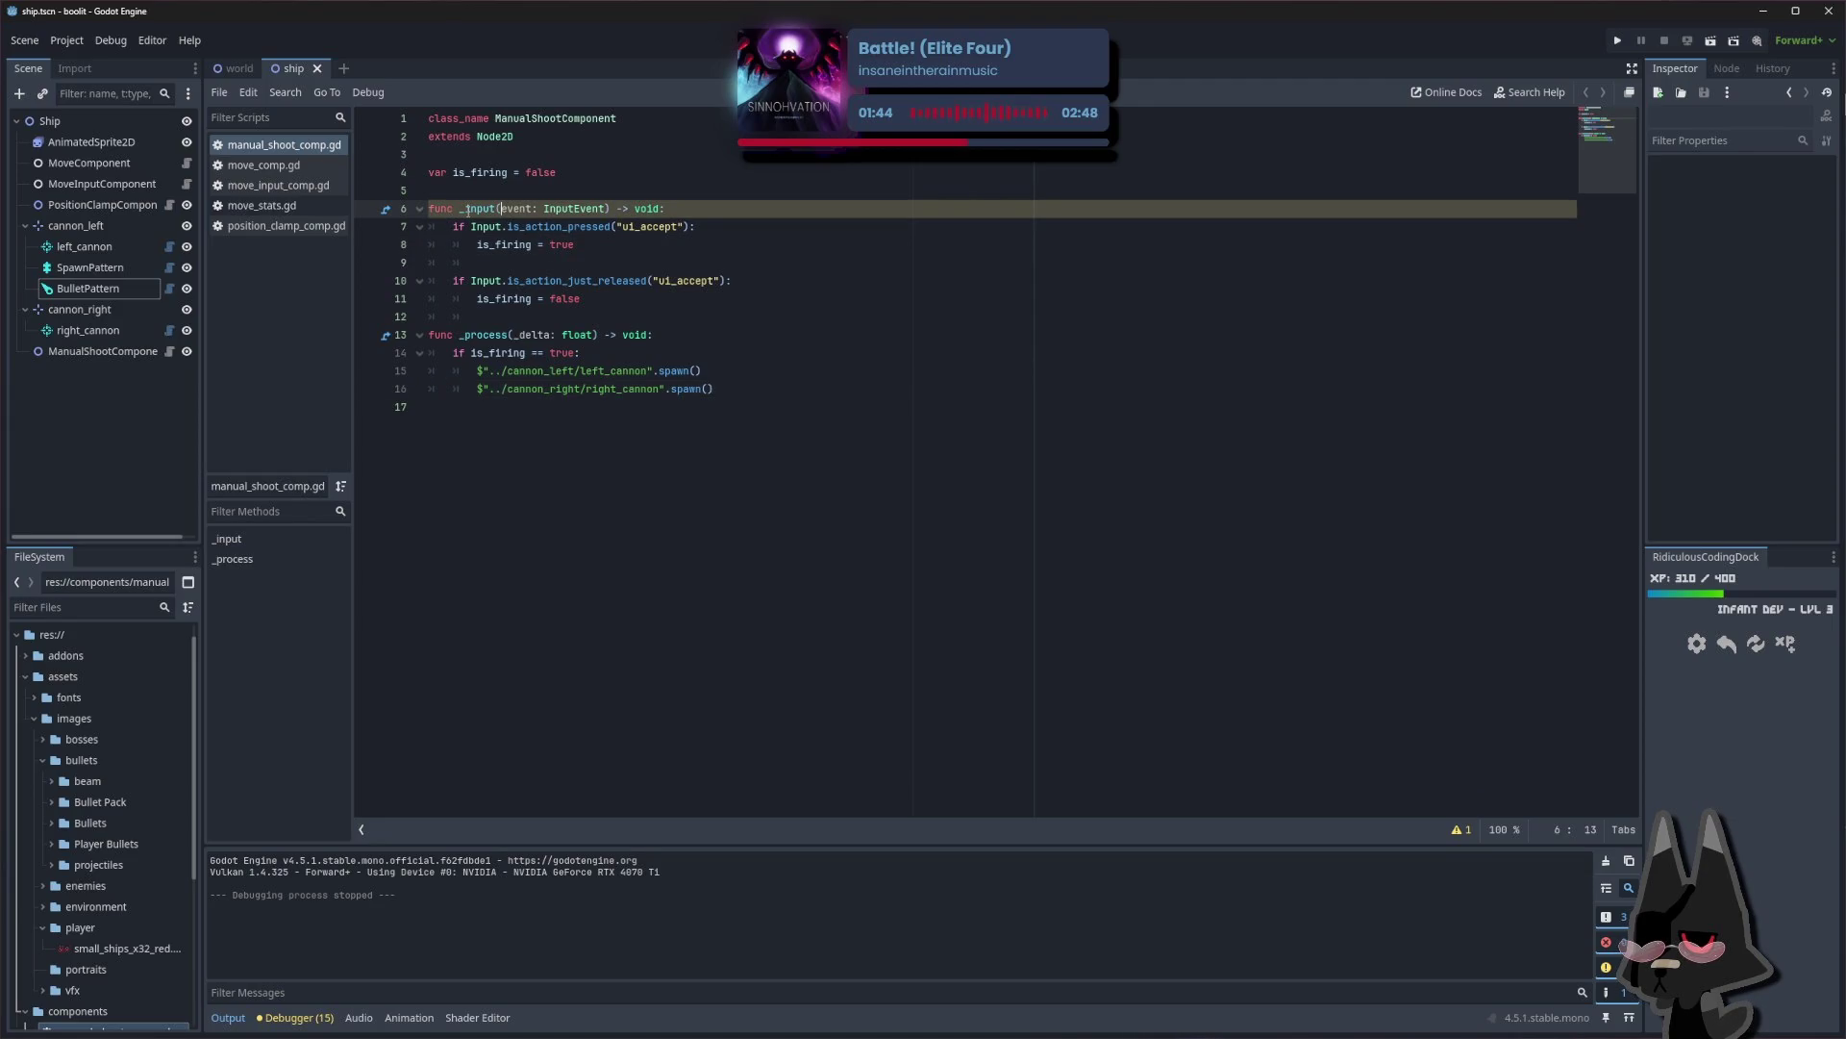
mouse_move(468, 209)
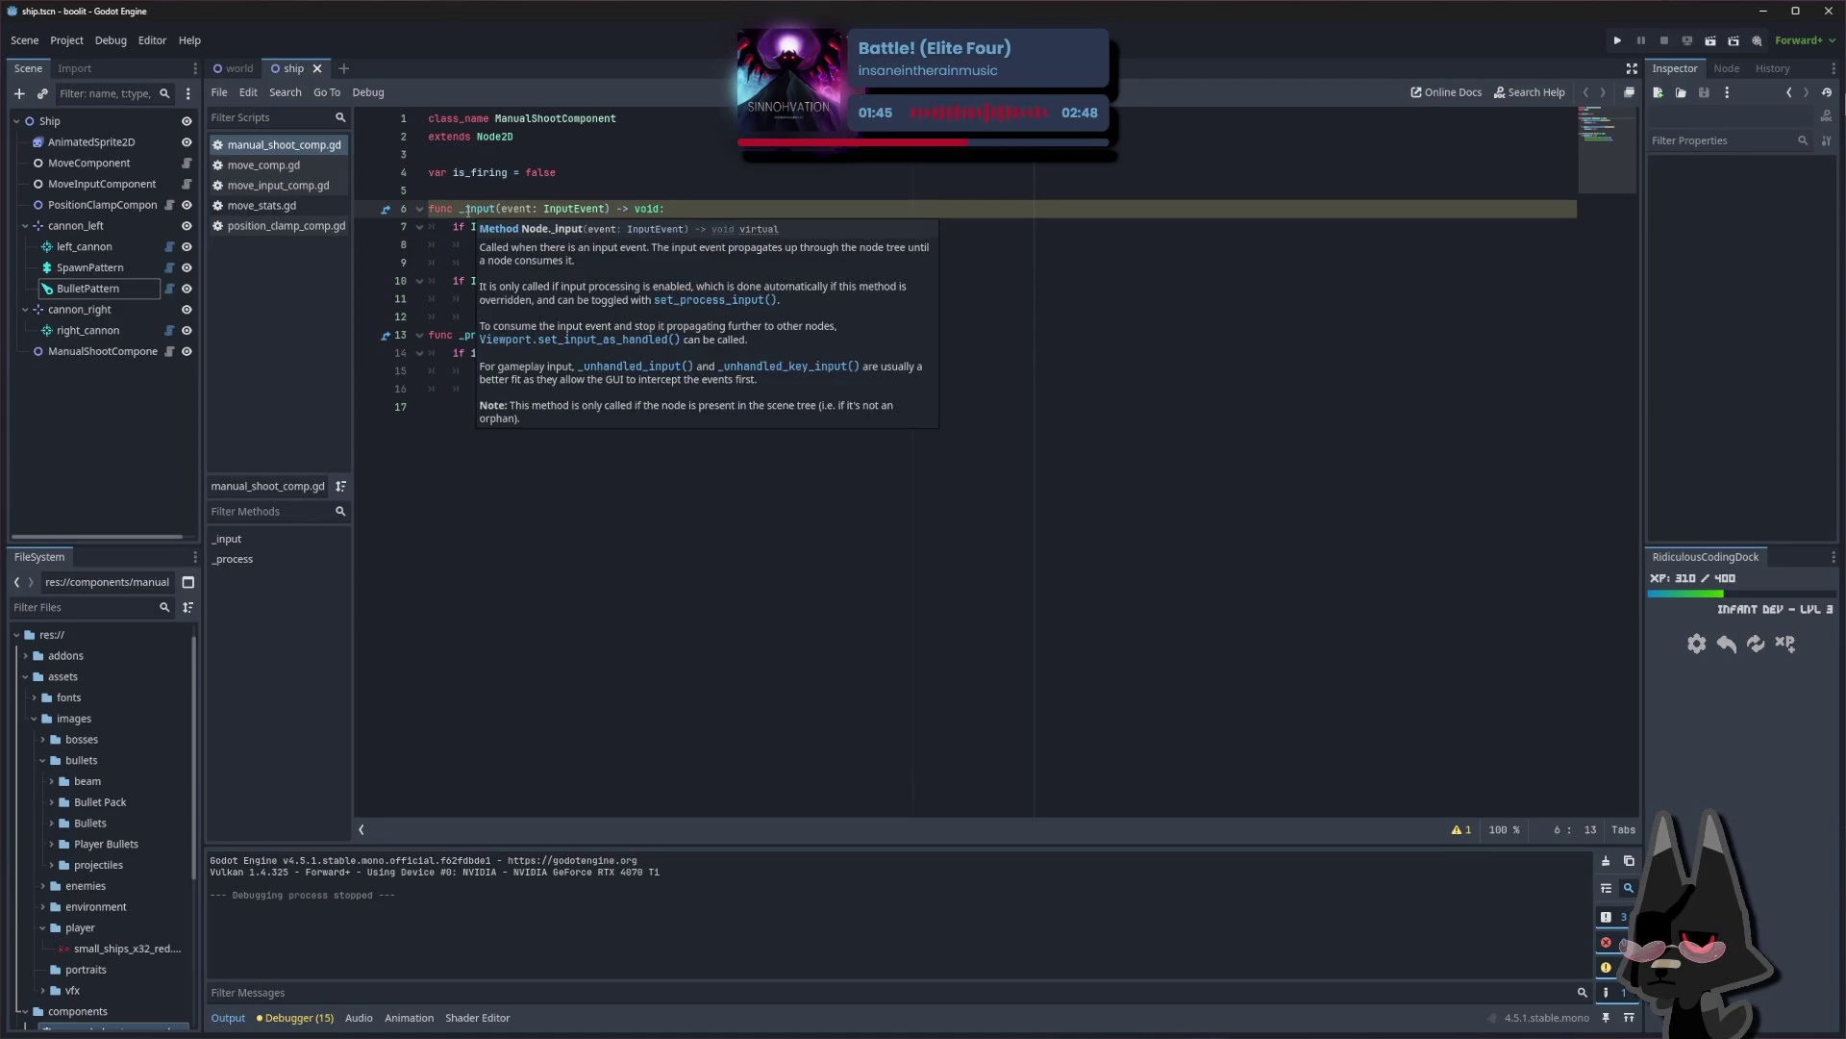
left_click(298, 1017)
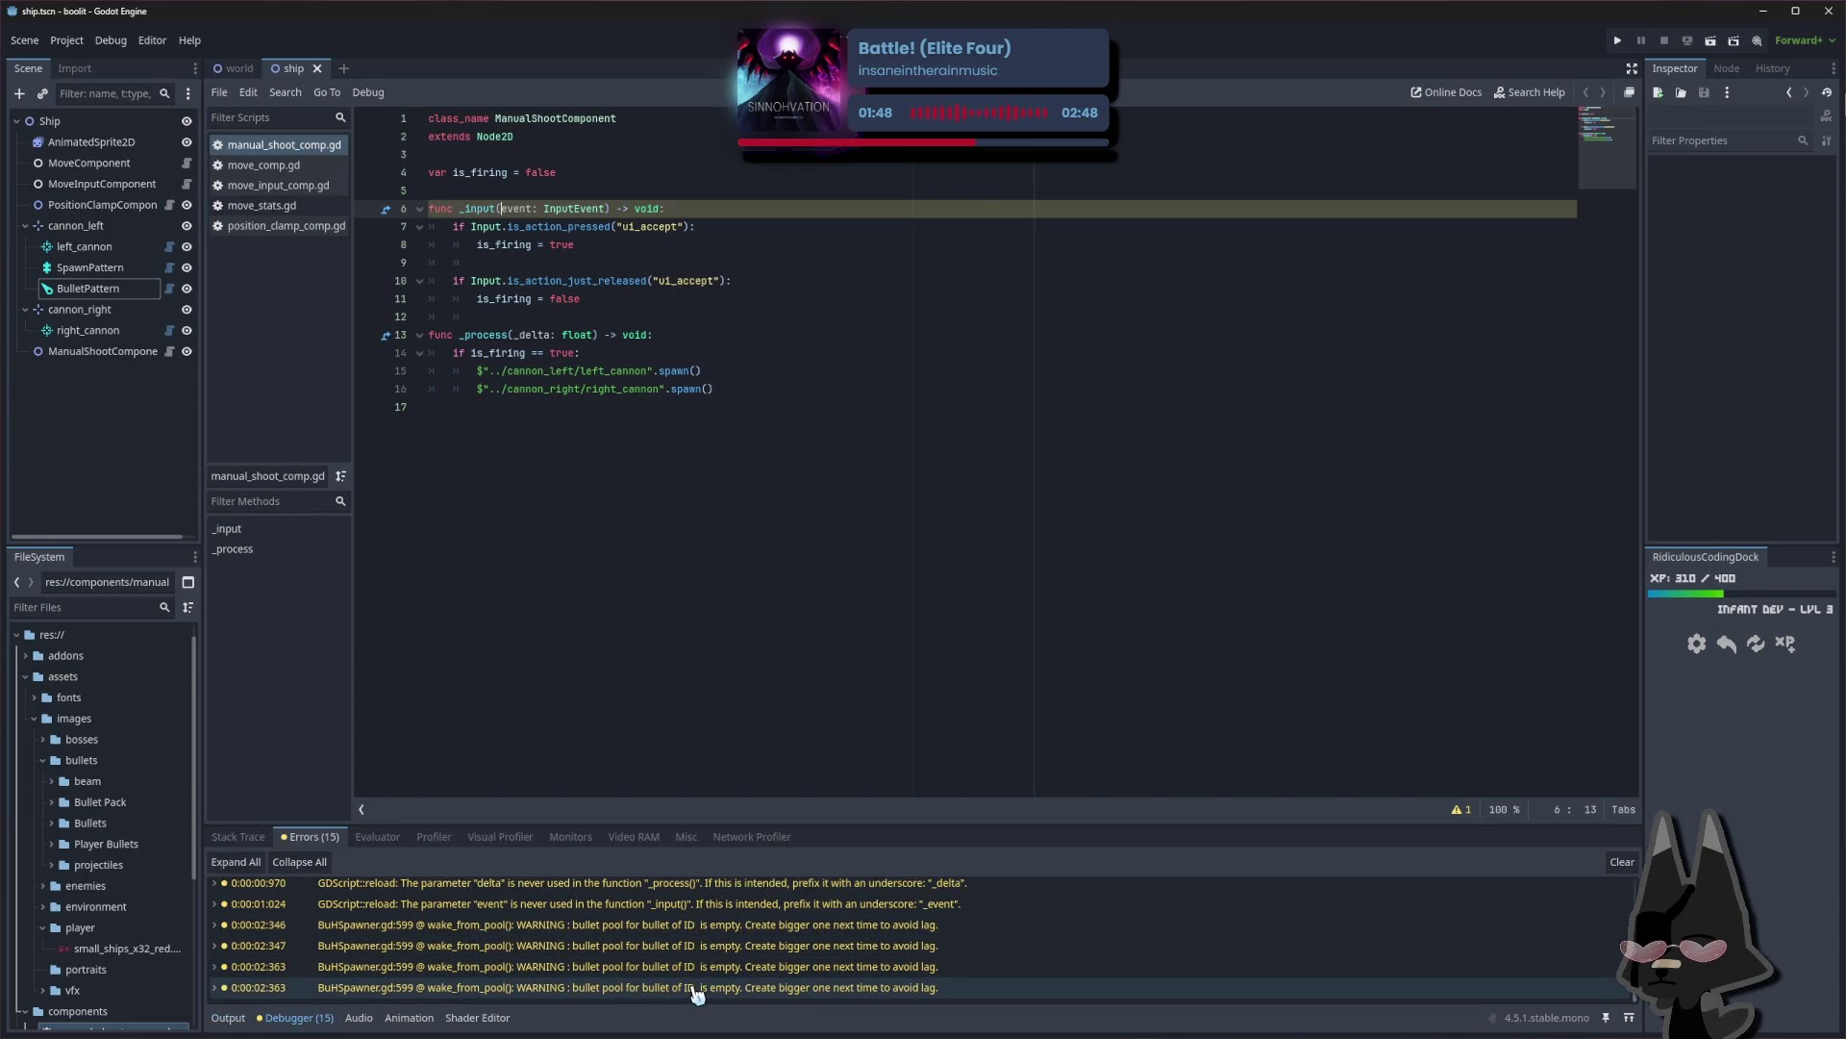
left_click(689, 956)
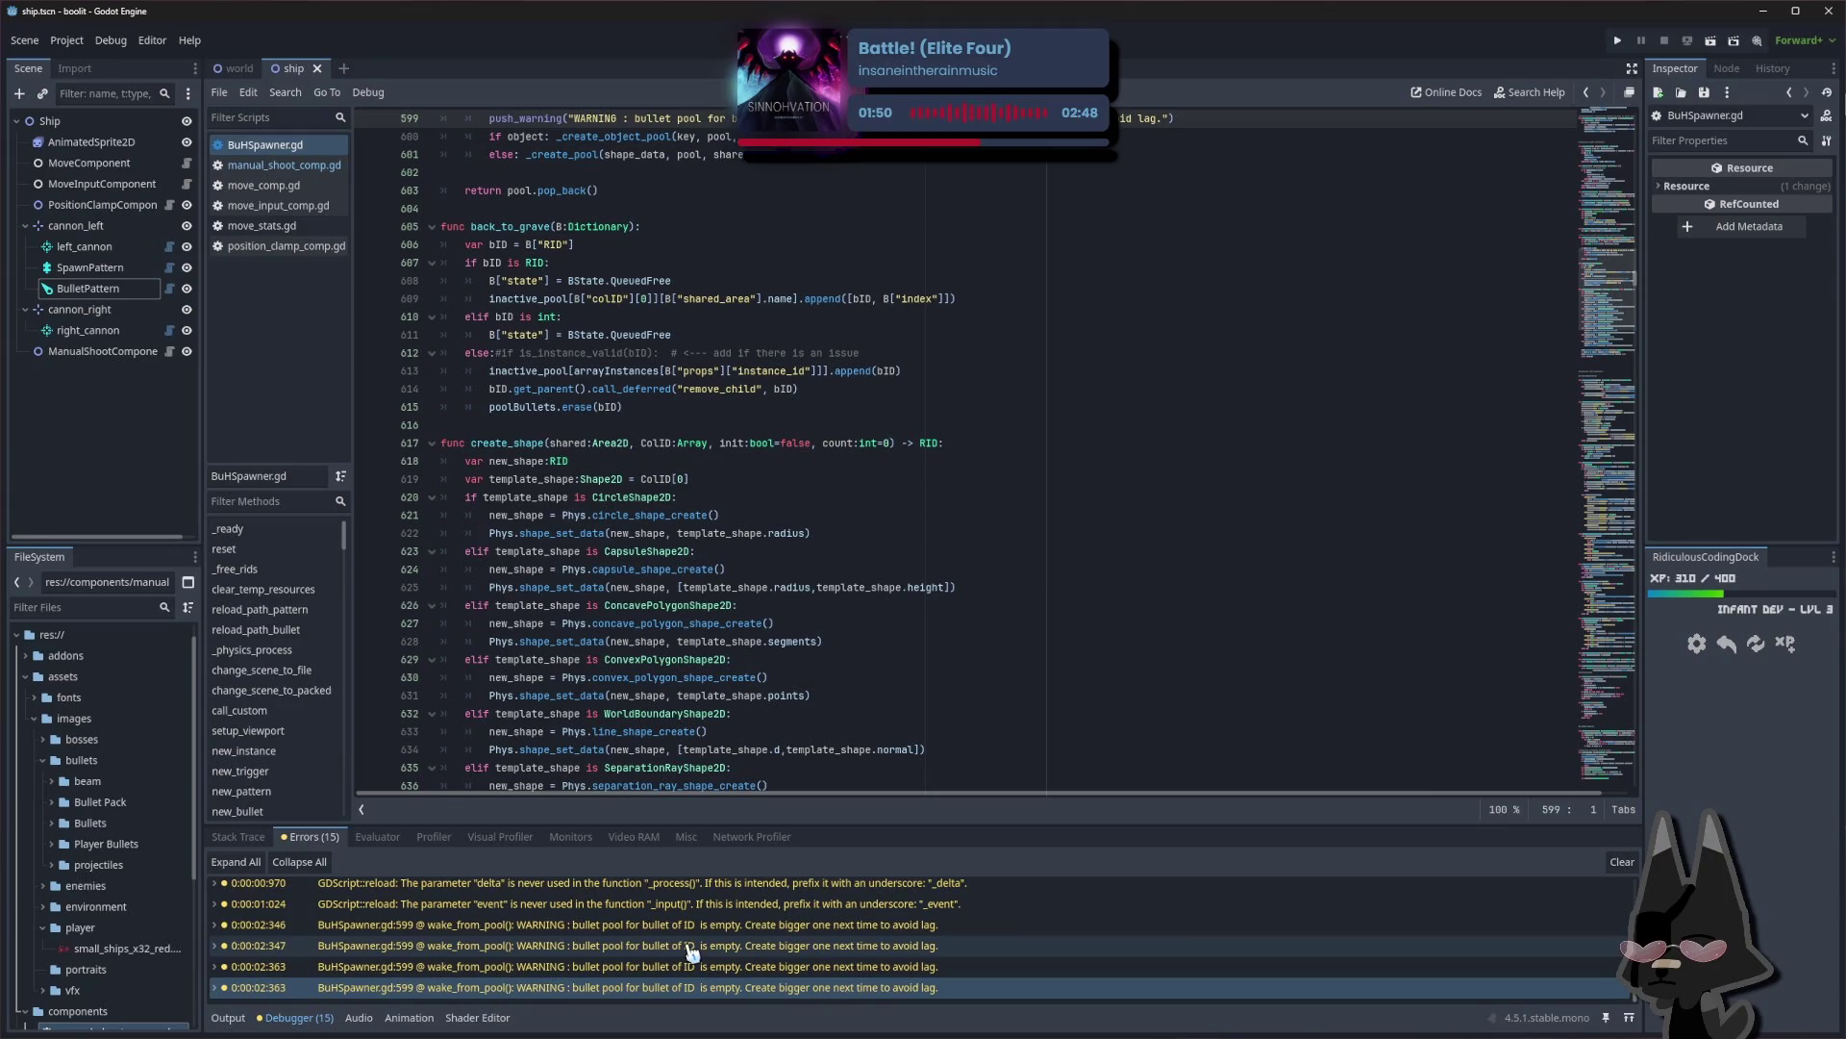
mouse_move(1608, 1024)
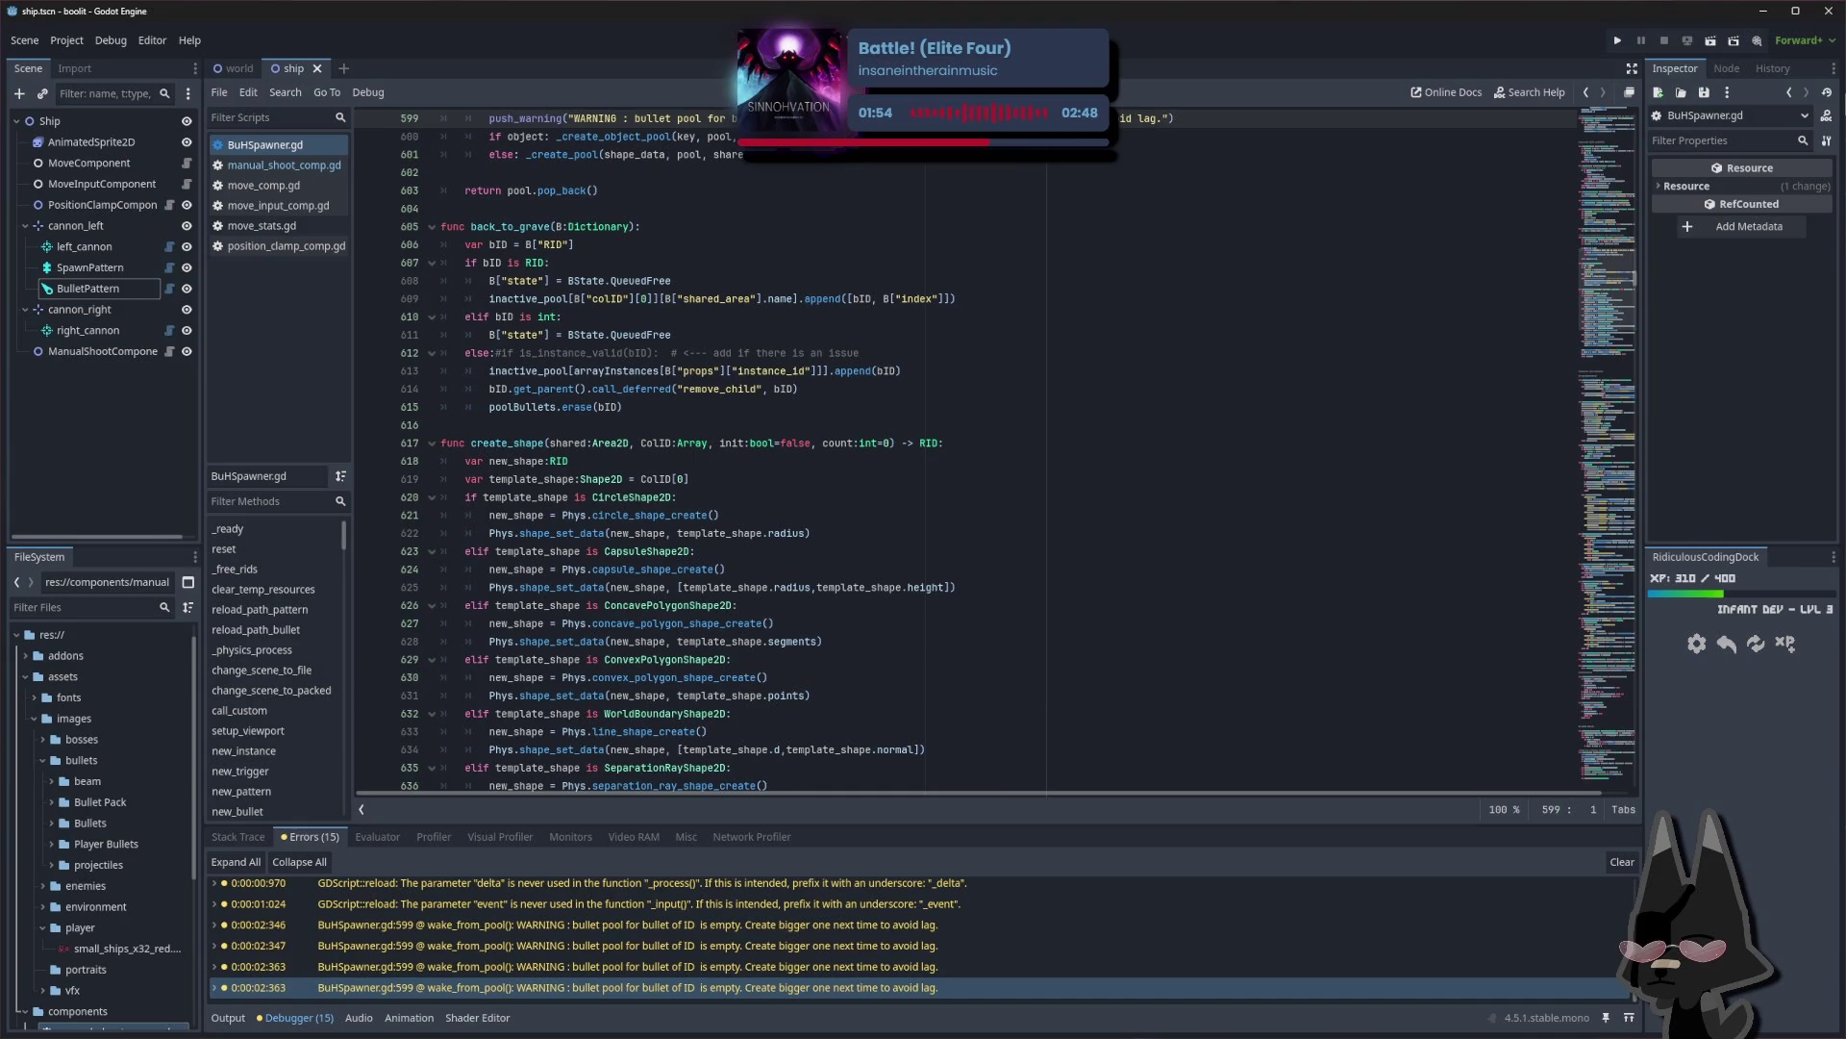
middle_click(302, 145)
Close position_clamp_comp.gd and switch to the manual_shoot_comp.gd script
left_click(286, 225)
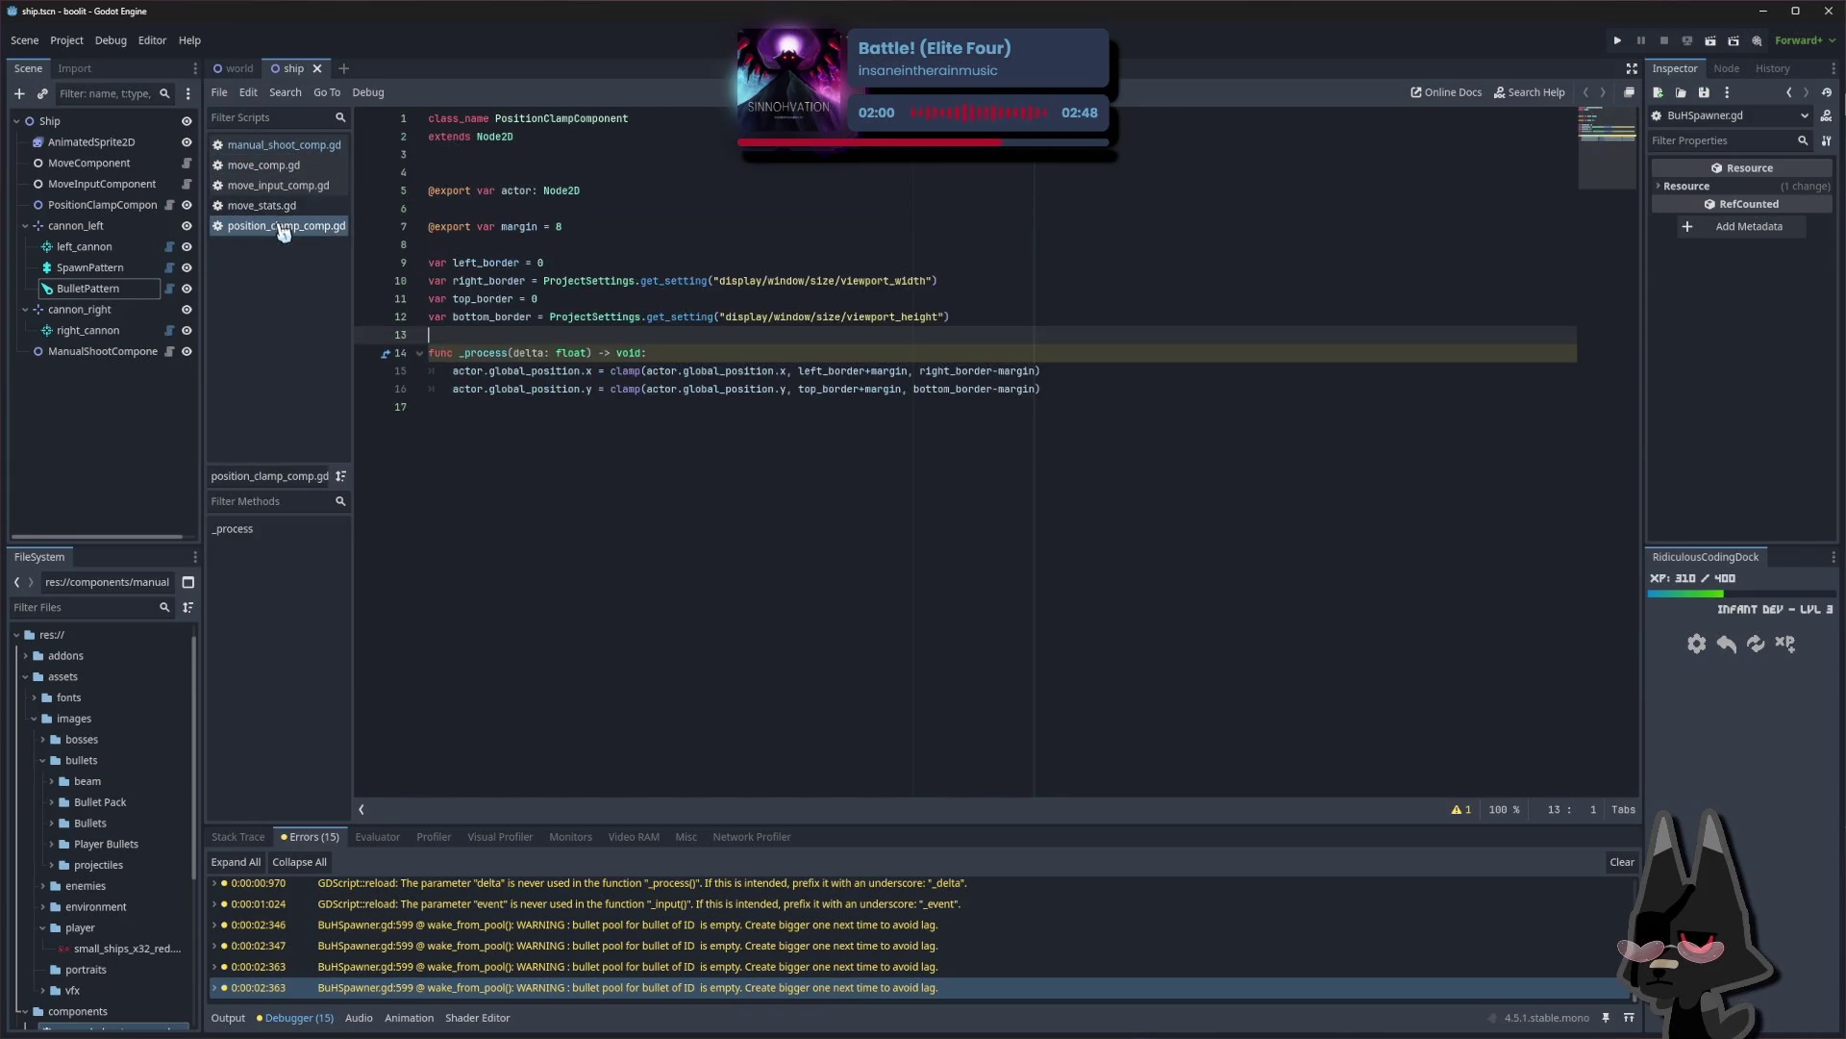
middle_click(286, 221)
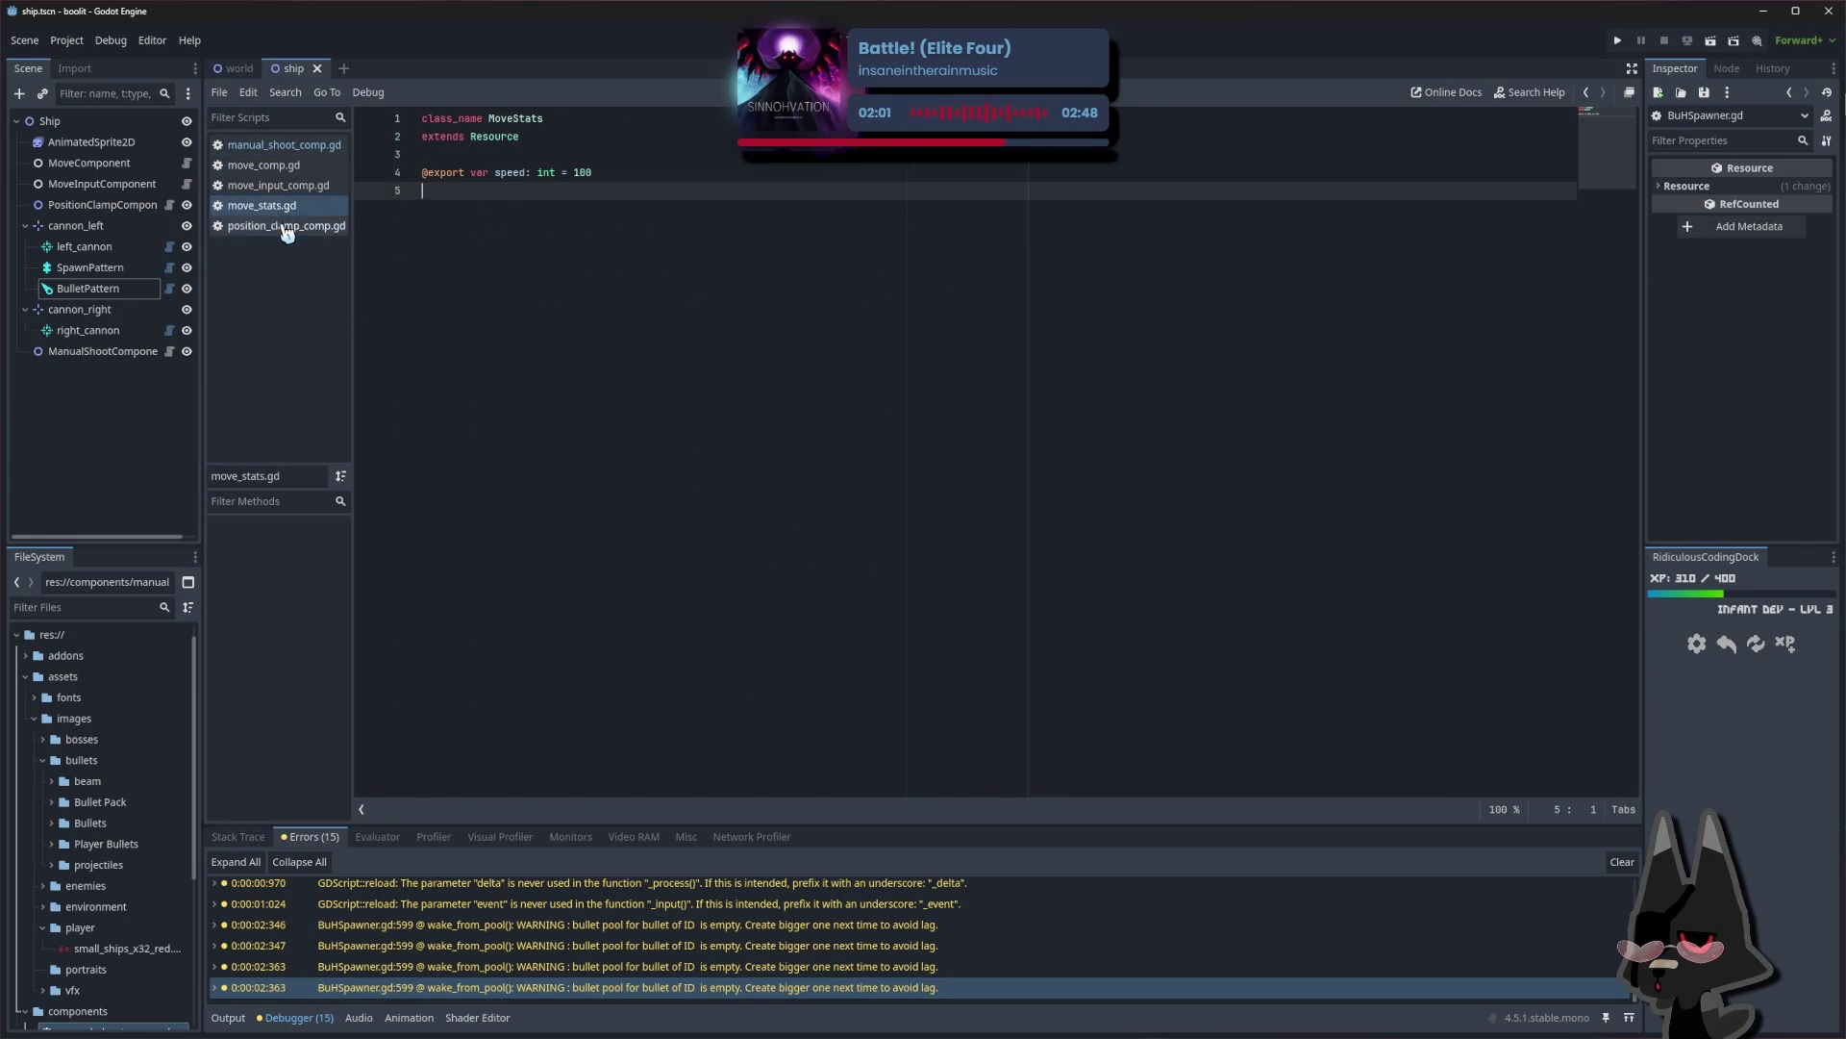
left_click(289, 149)
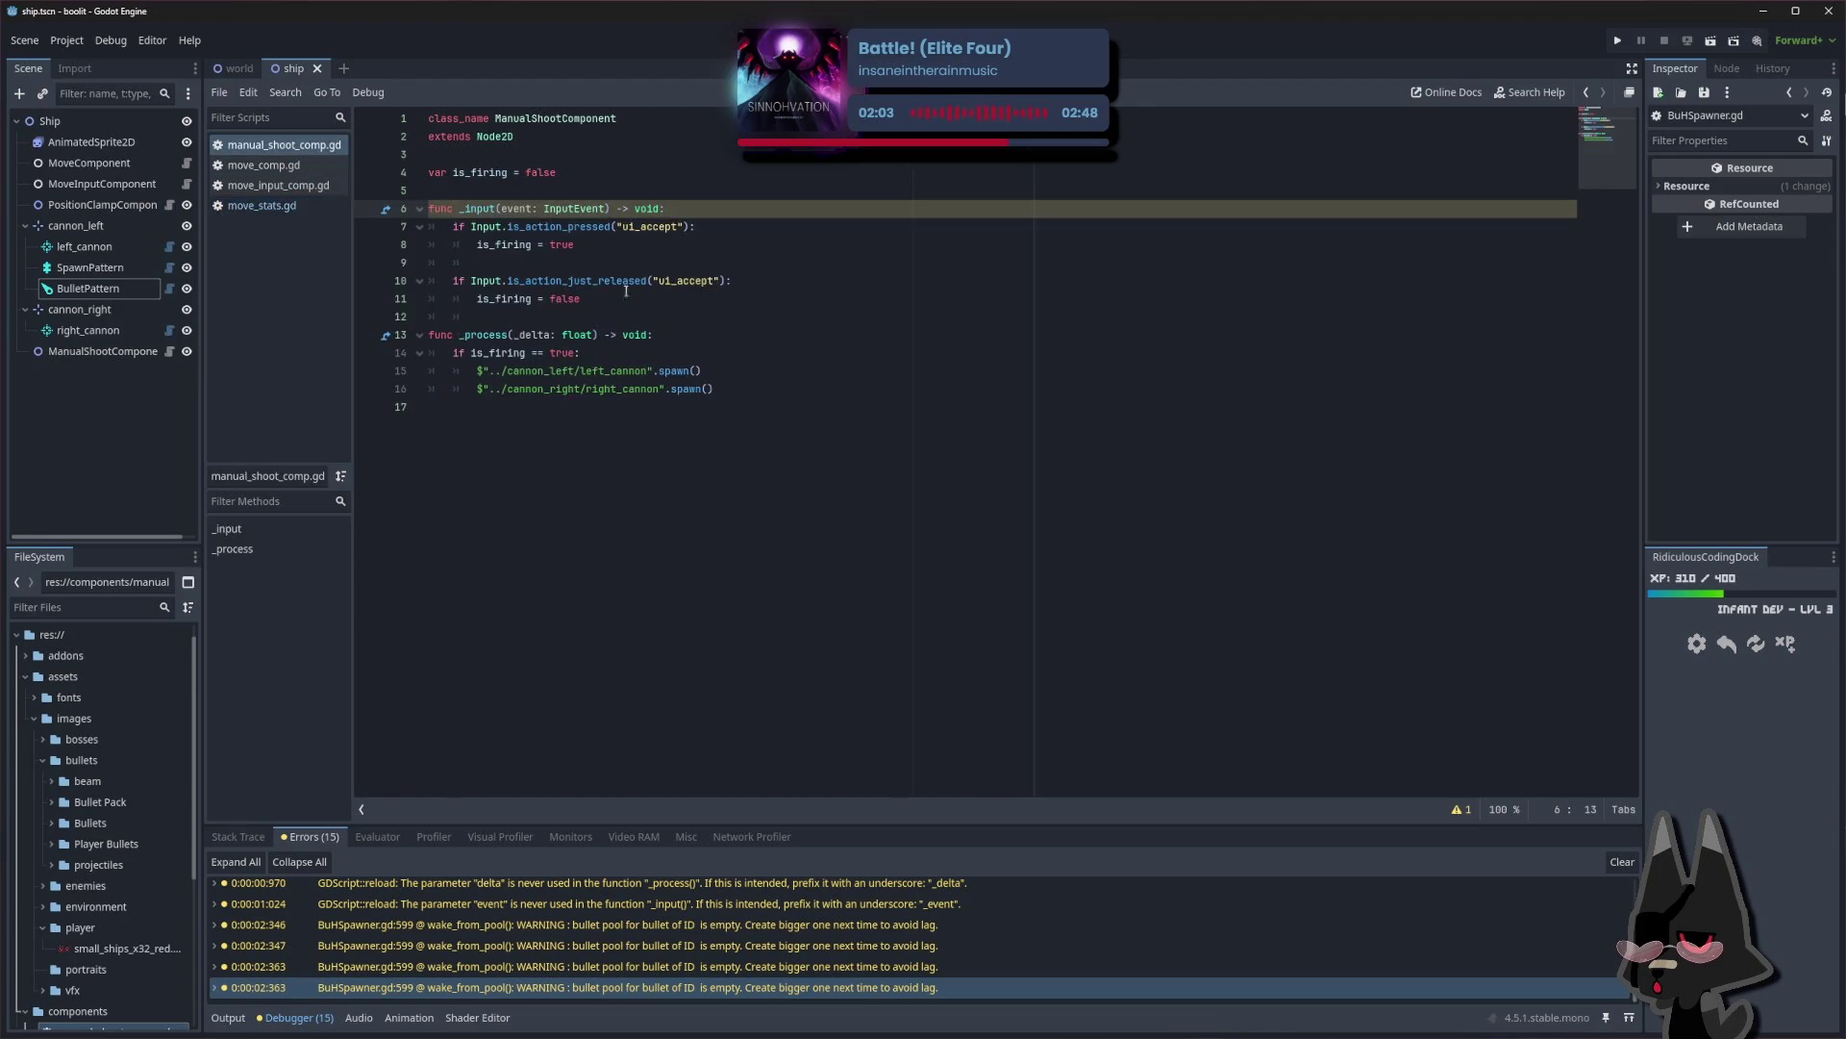
left_click(612, 246)
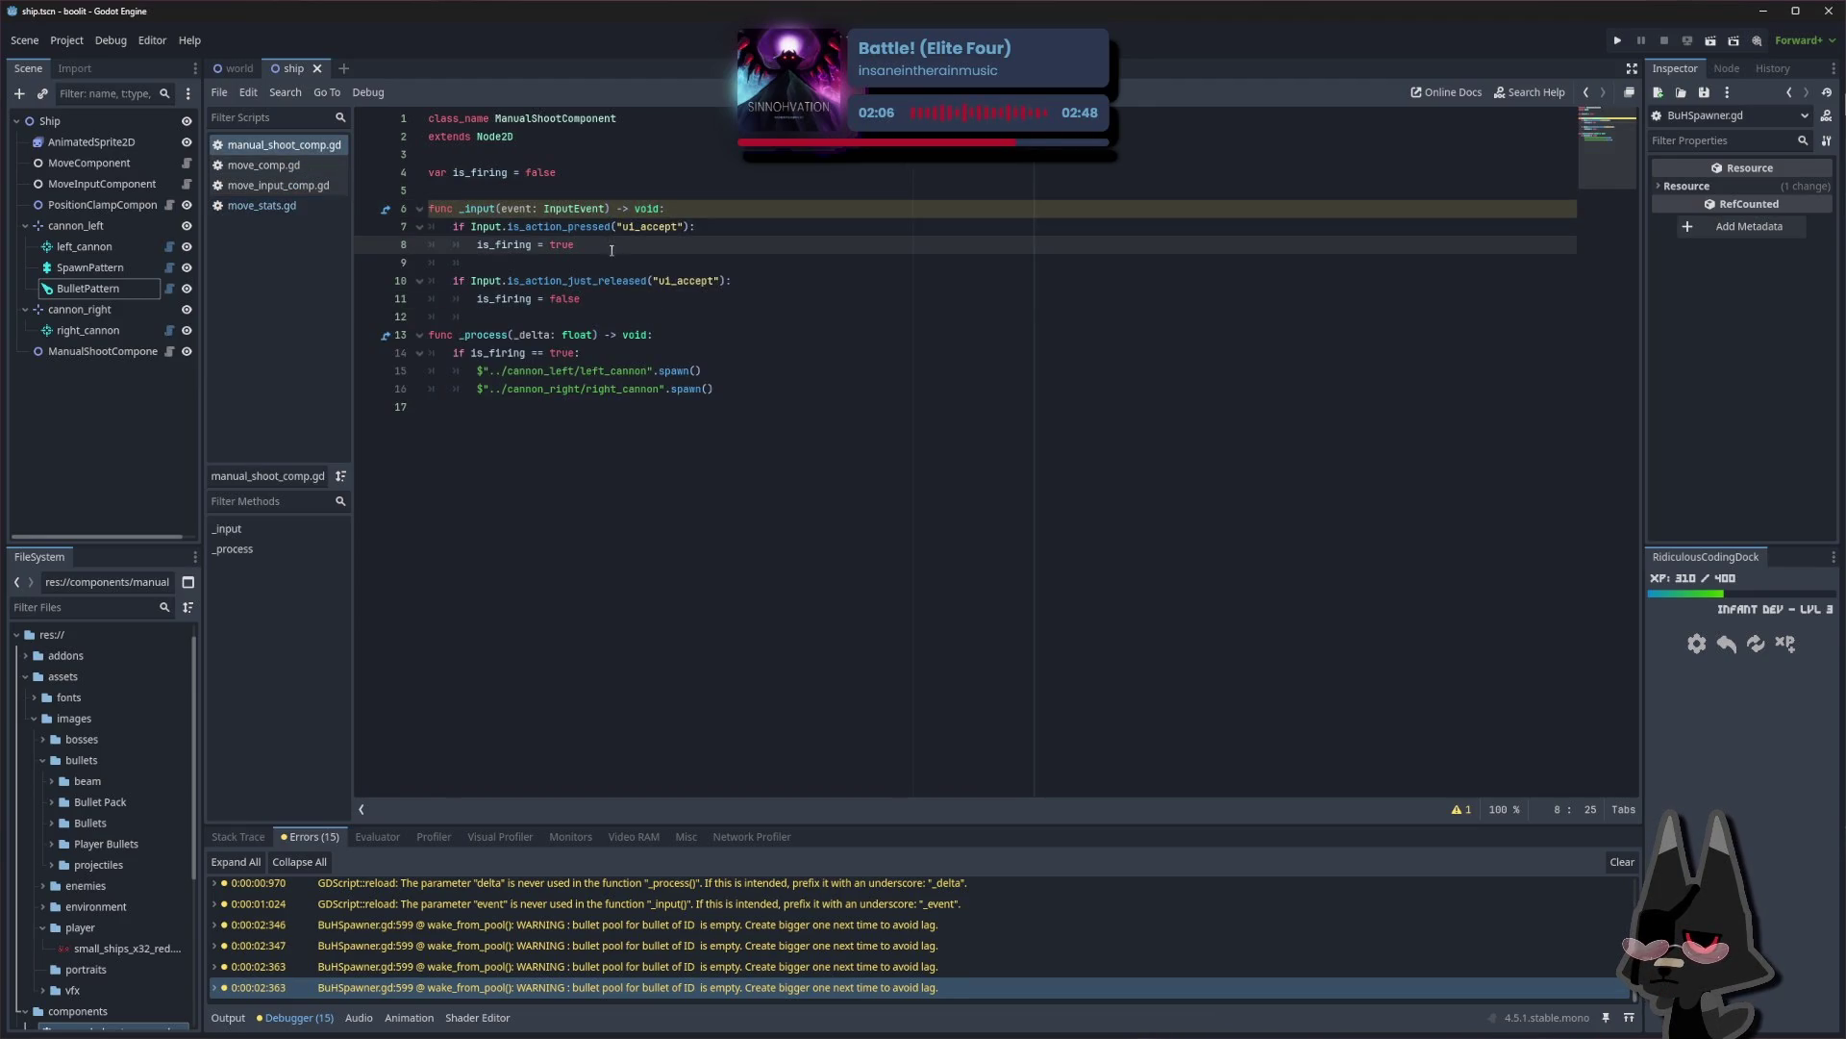
left_click(592, 304)
Read the is_action_just_released docs and review the input handling on lines 8–14
left_click(623, 280)
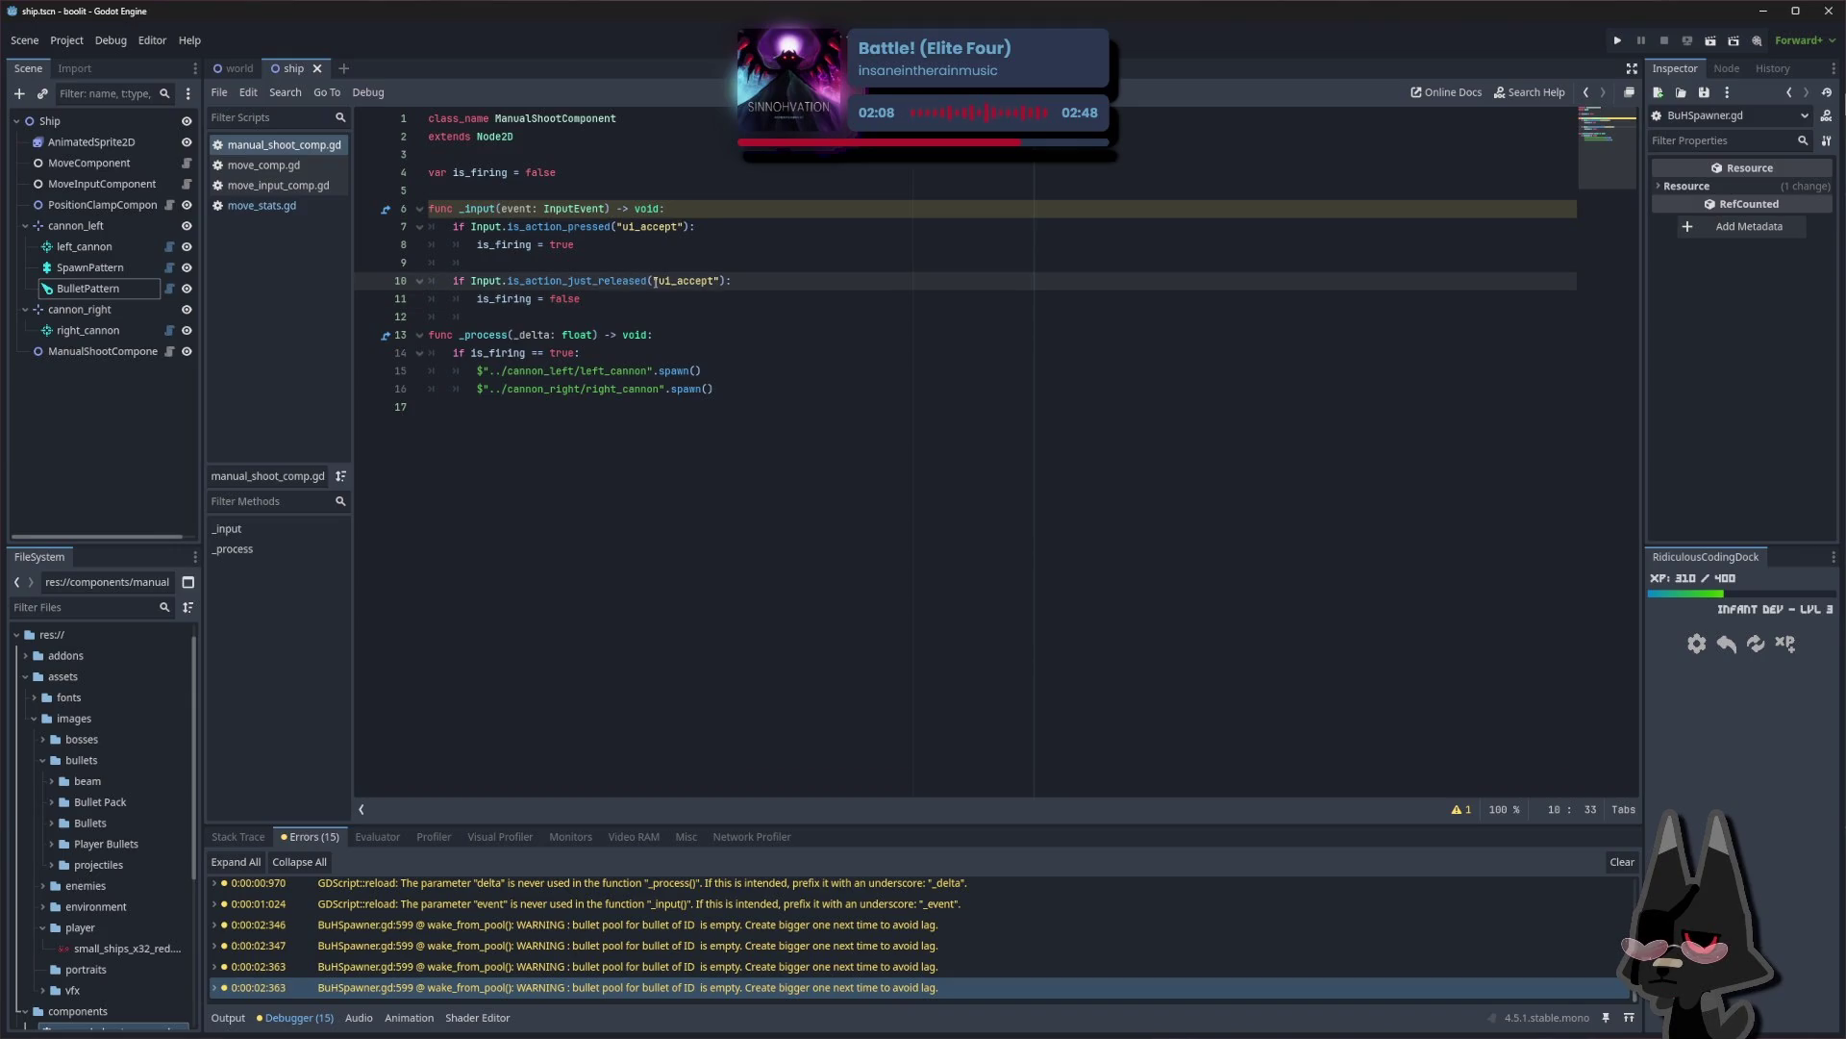
mouse_move(624, 282)
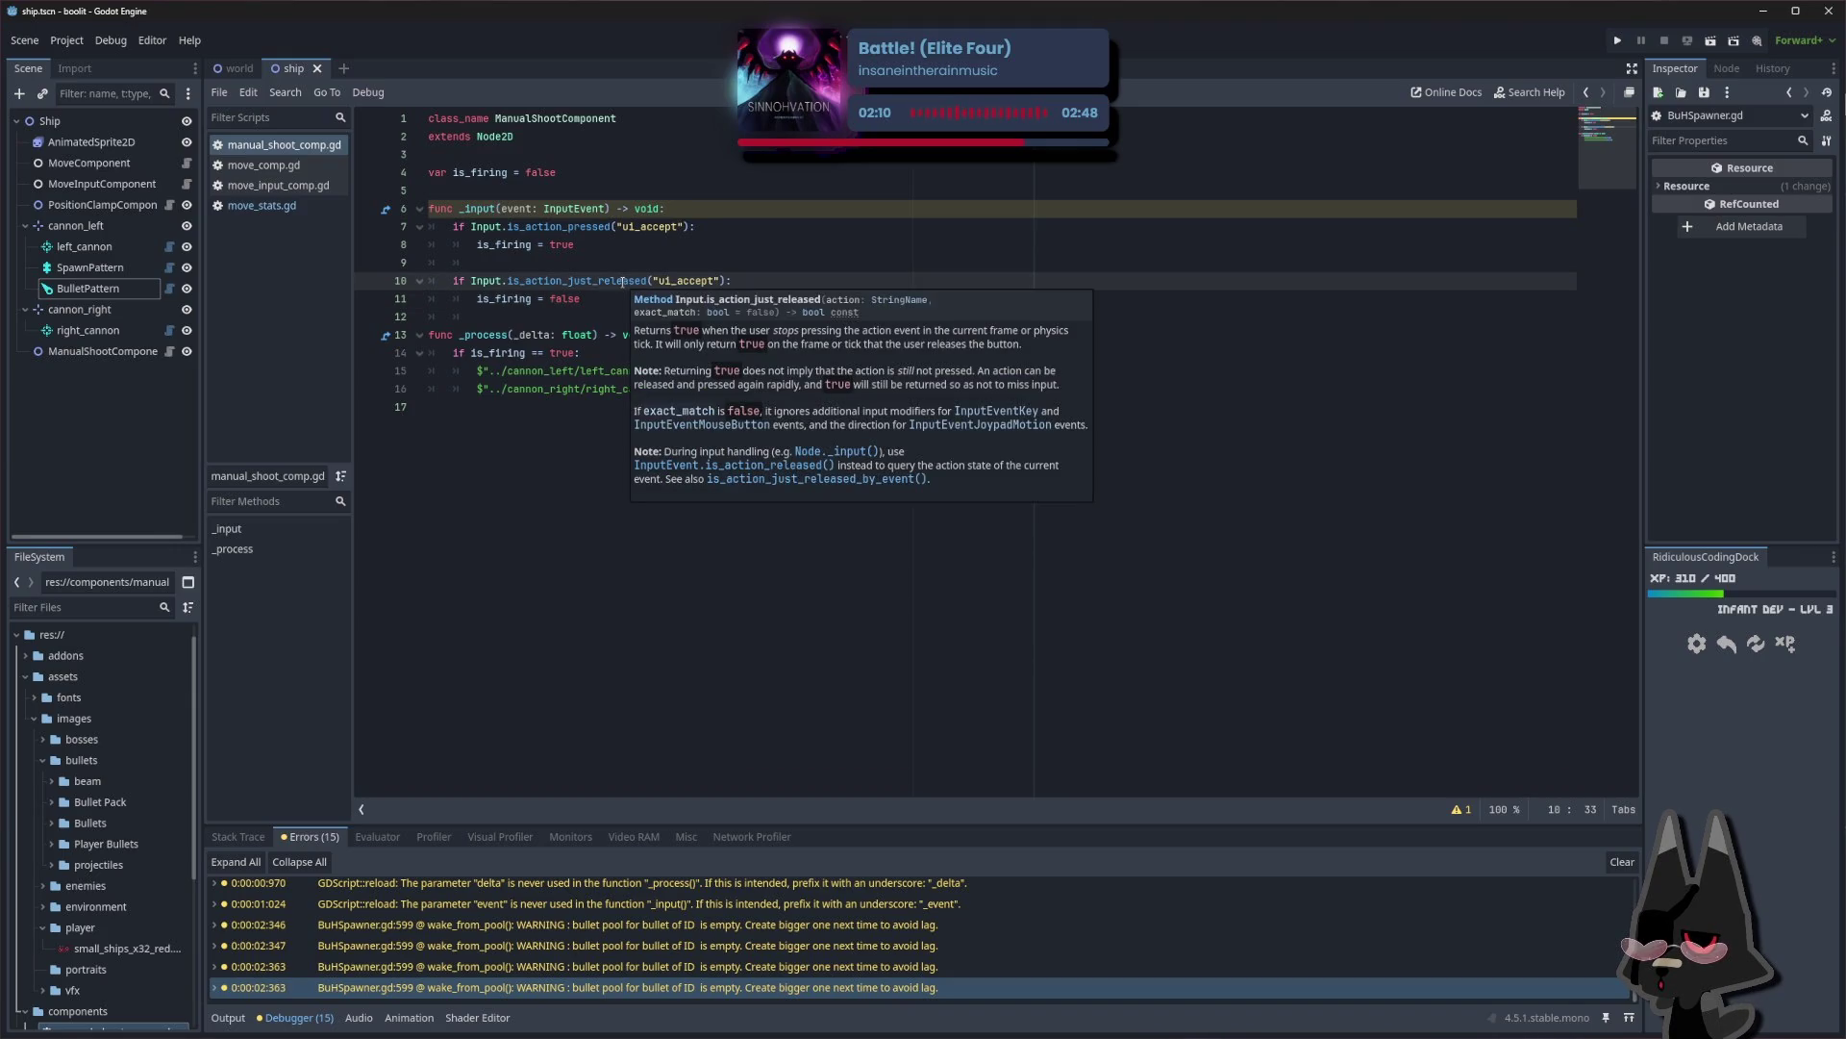
left_click(615, 246)
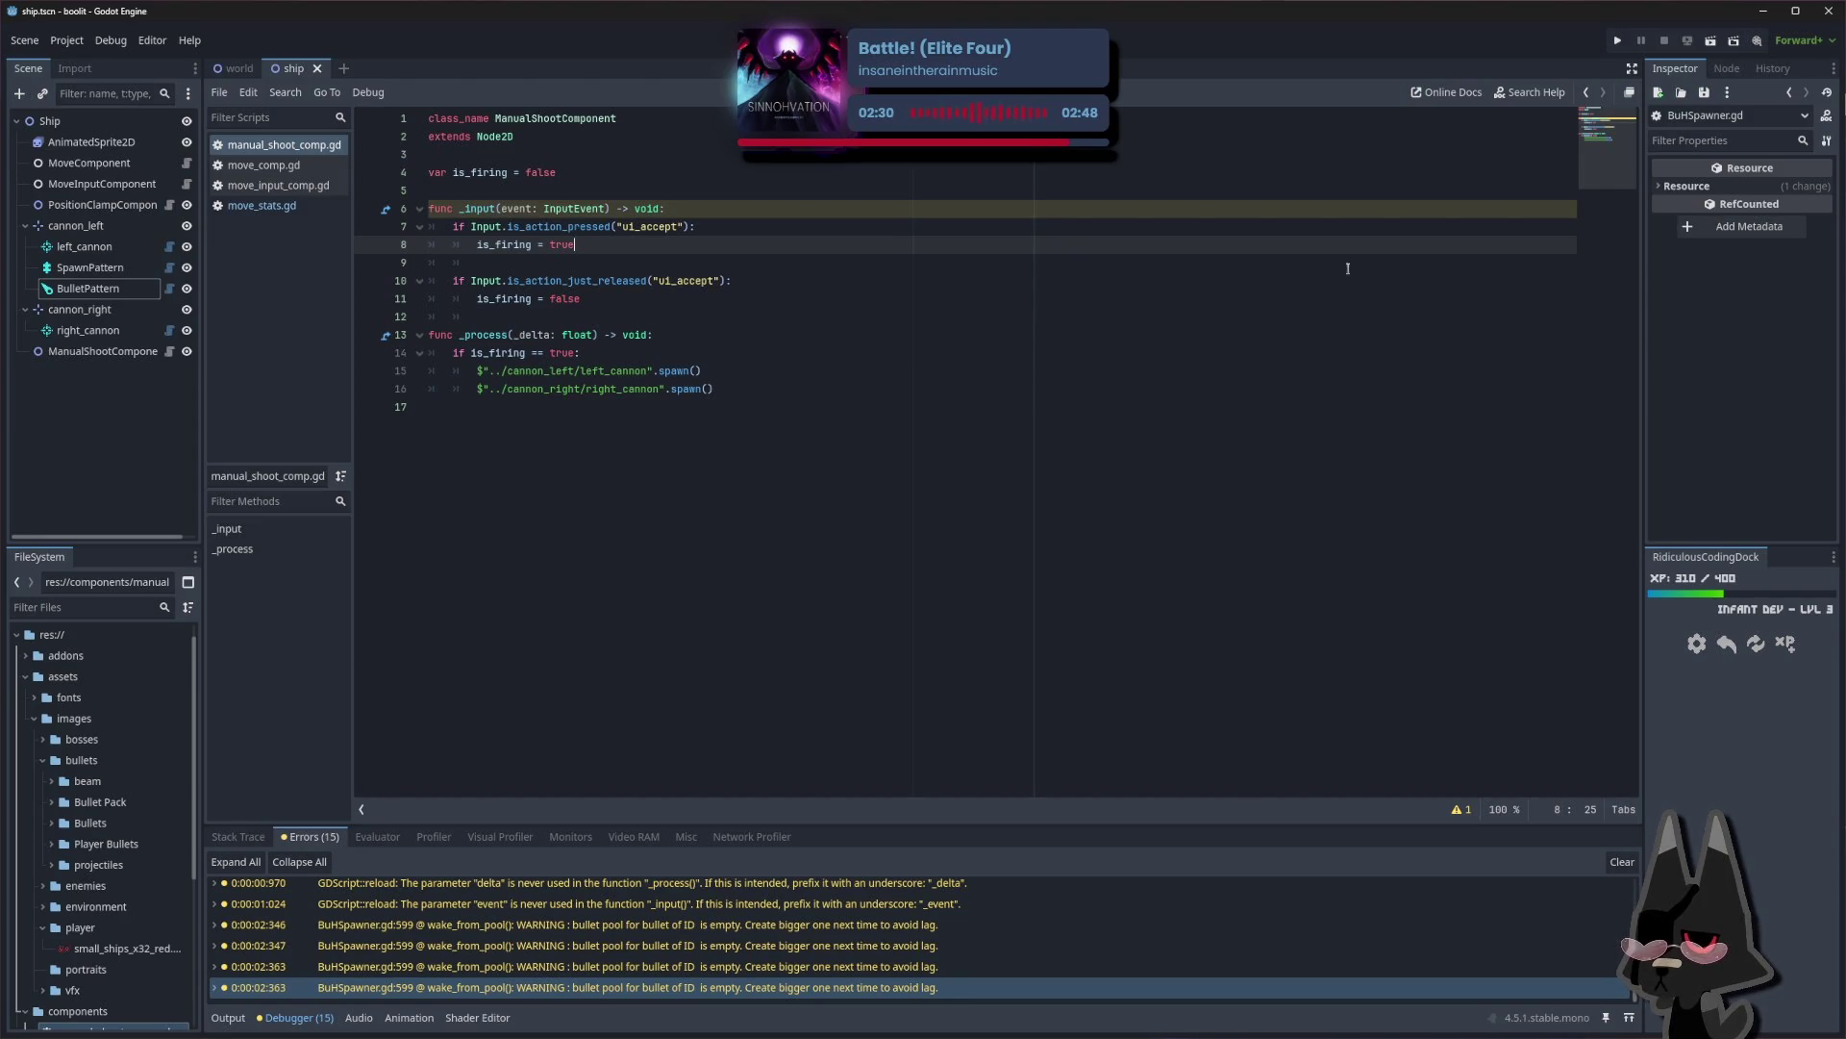
left_click(923, 407)
left_click(735, 356)
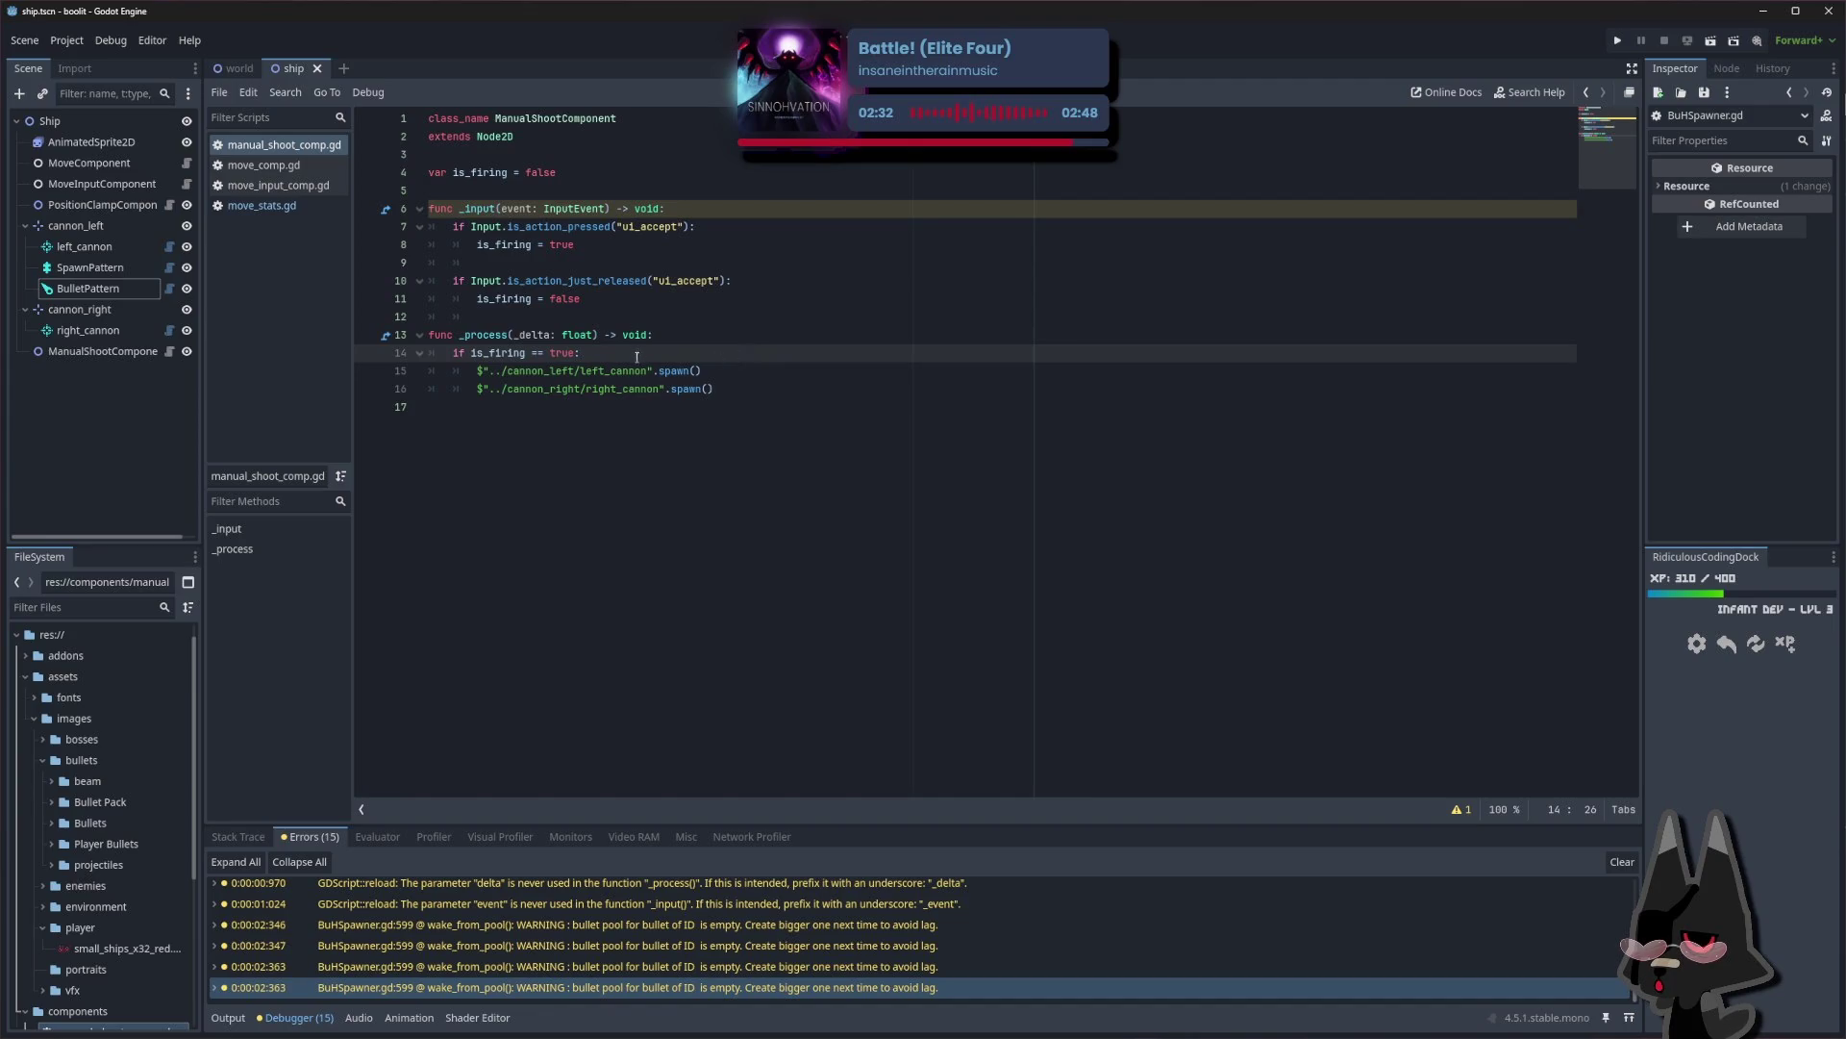
key("Up")
key("Up")
key("Up")
left_click(721, 280)
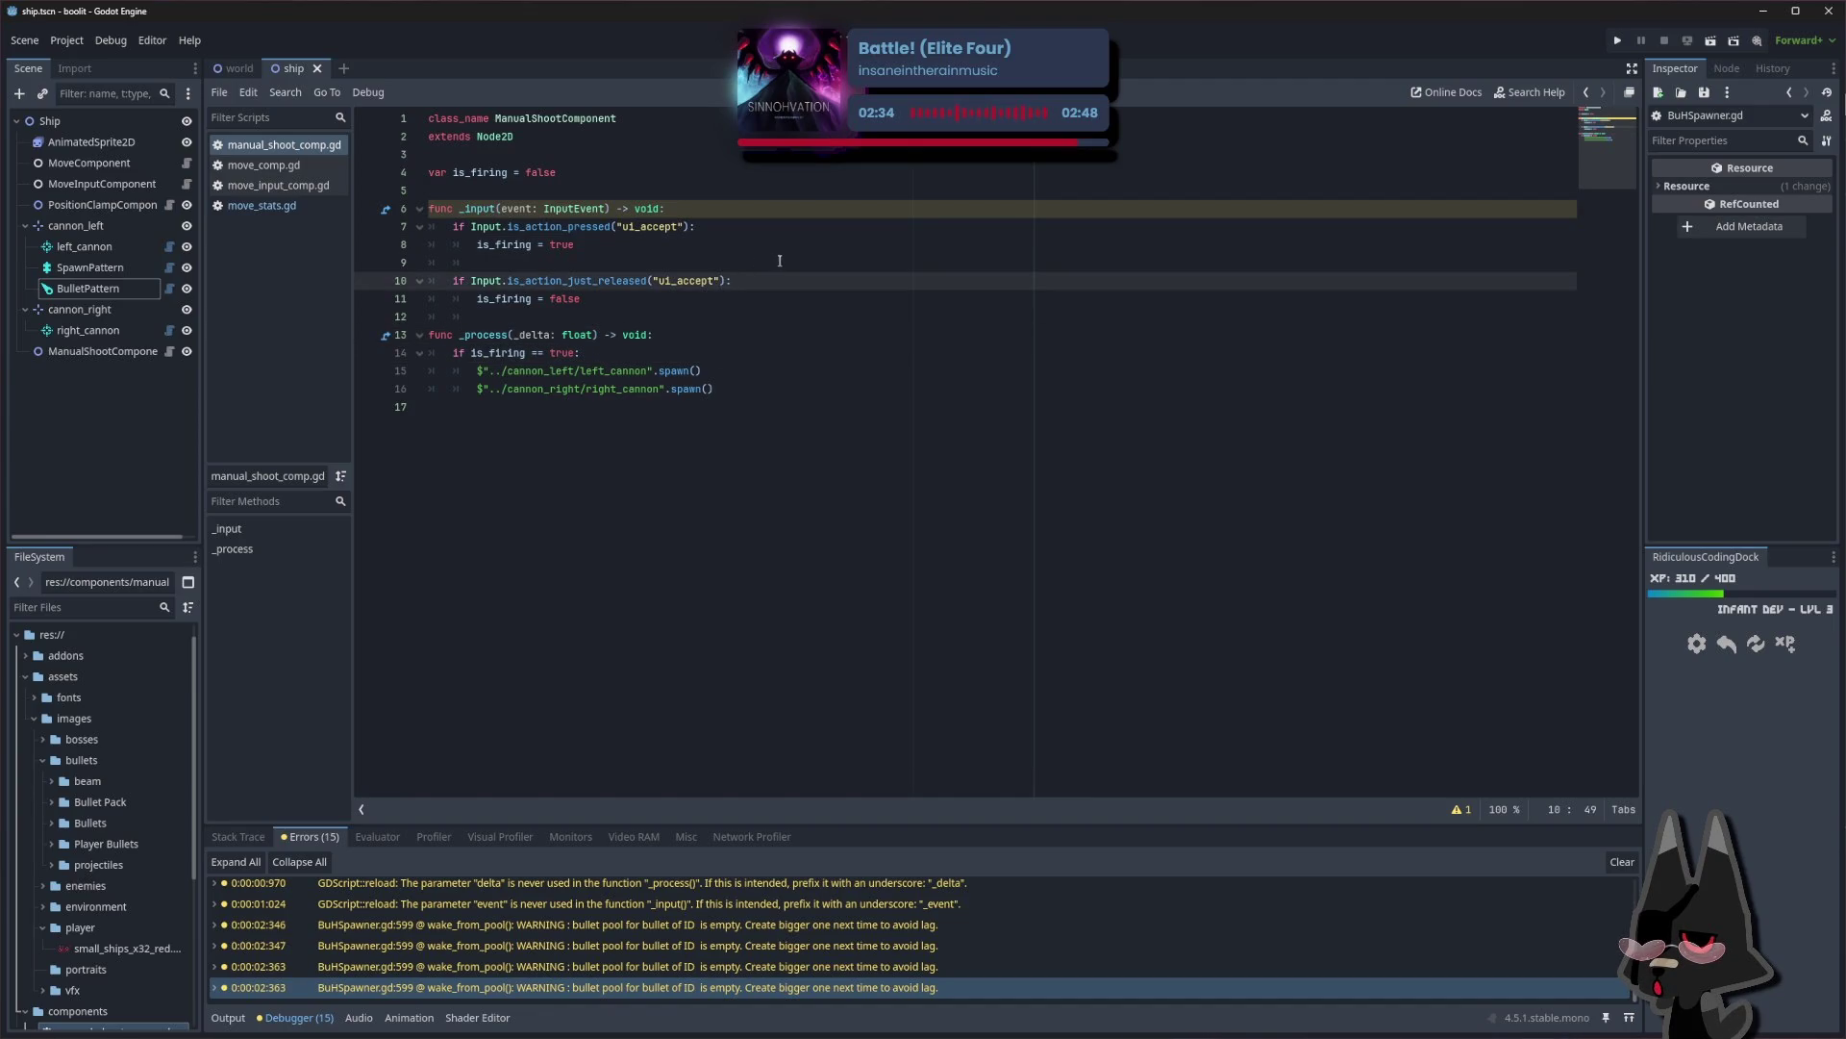
Open Project Settings on the Plugins page, showing BulletUpHell 4.7.4 and Ridiculous Coding enabled
left_click(67, 40)
left_click(92, 69)
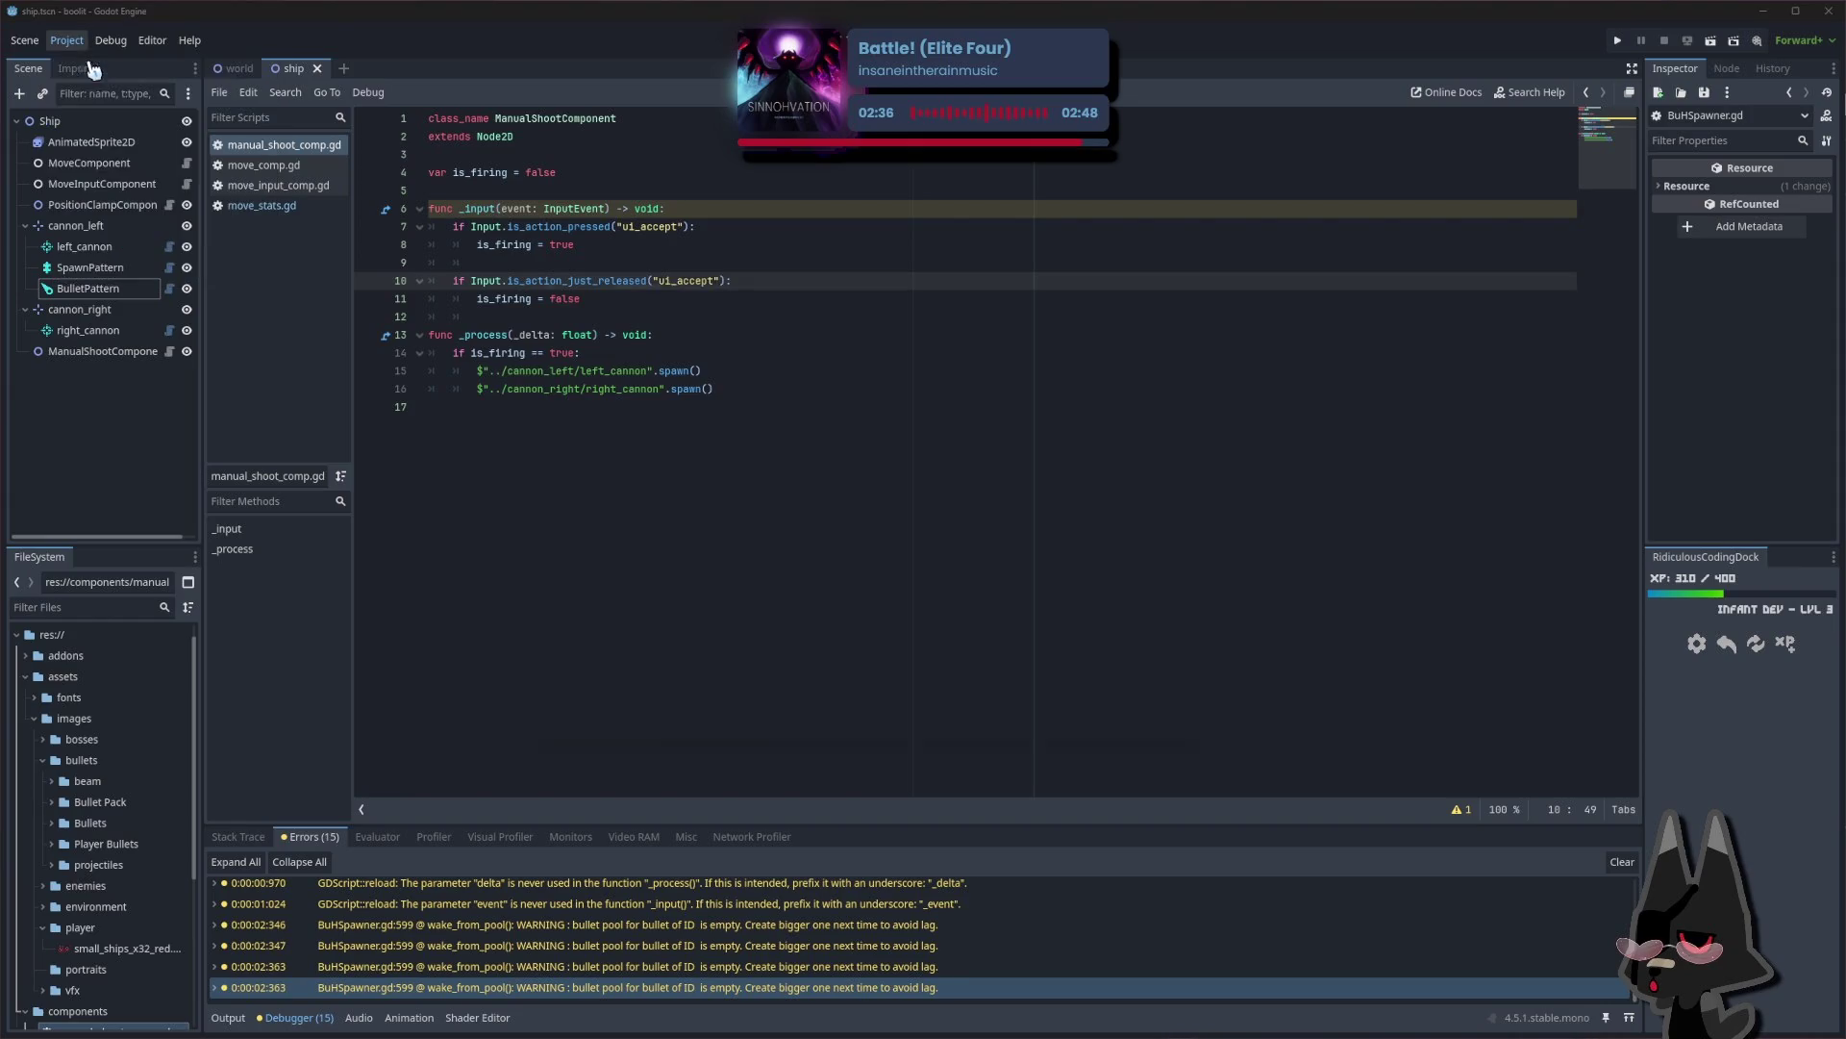
left_click(764, 283)
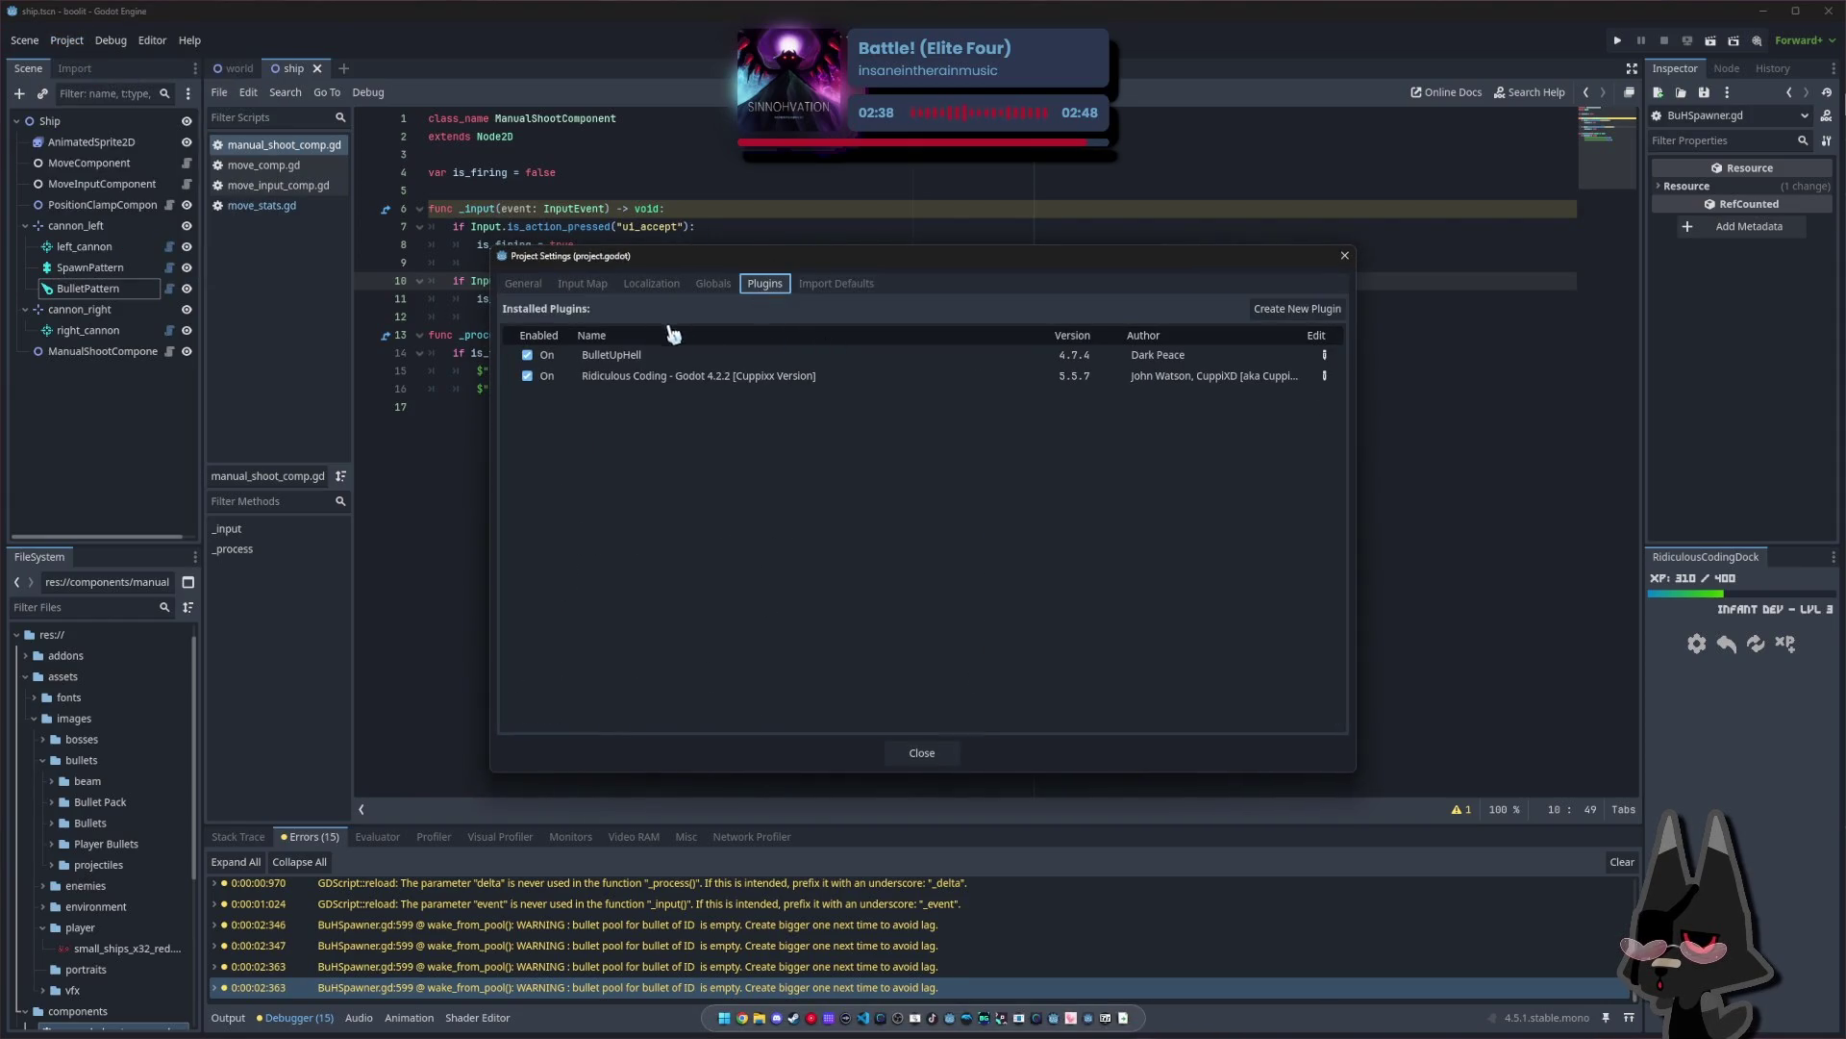
Review the General and Input Map settings, close ui_accept's check on line 10 with '):', and run the project
left_click(523, 283)
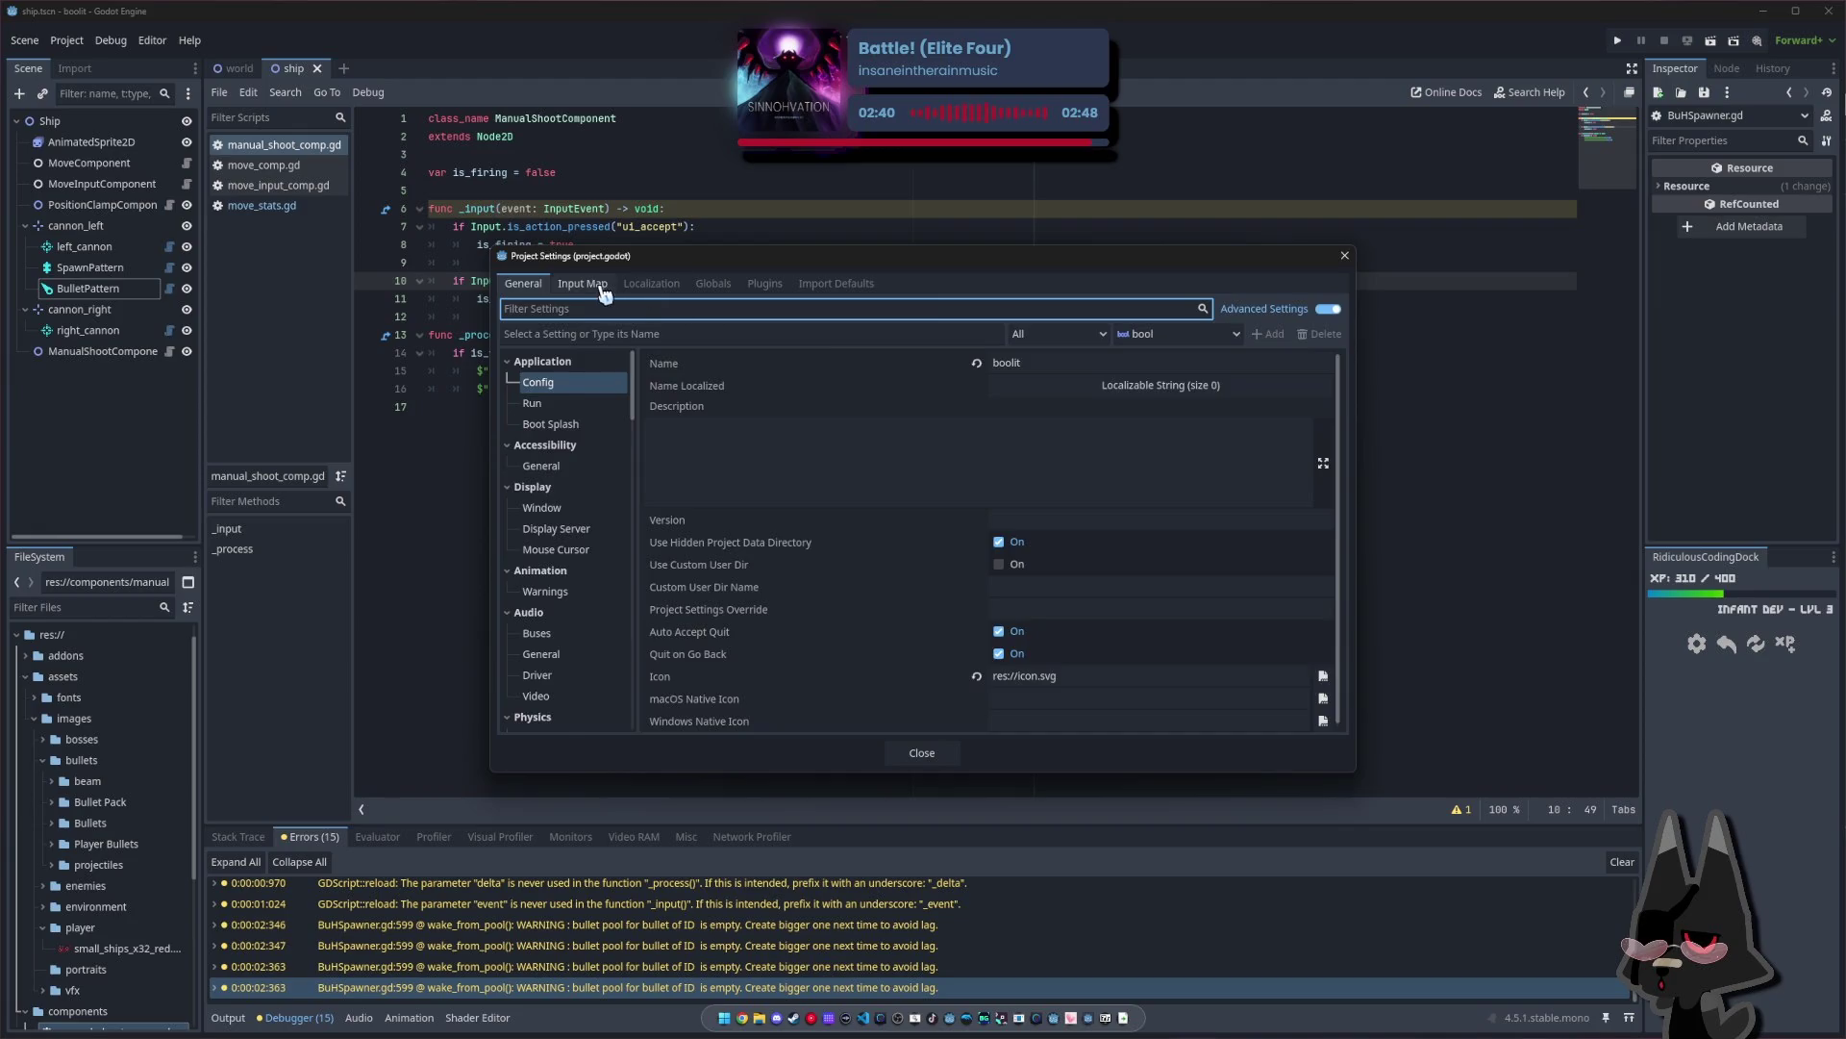
left_click(603, 287)
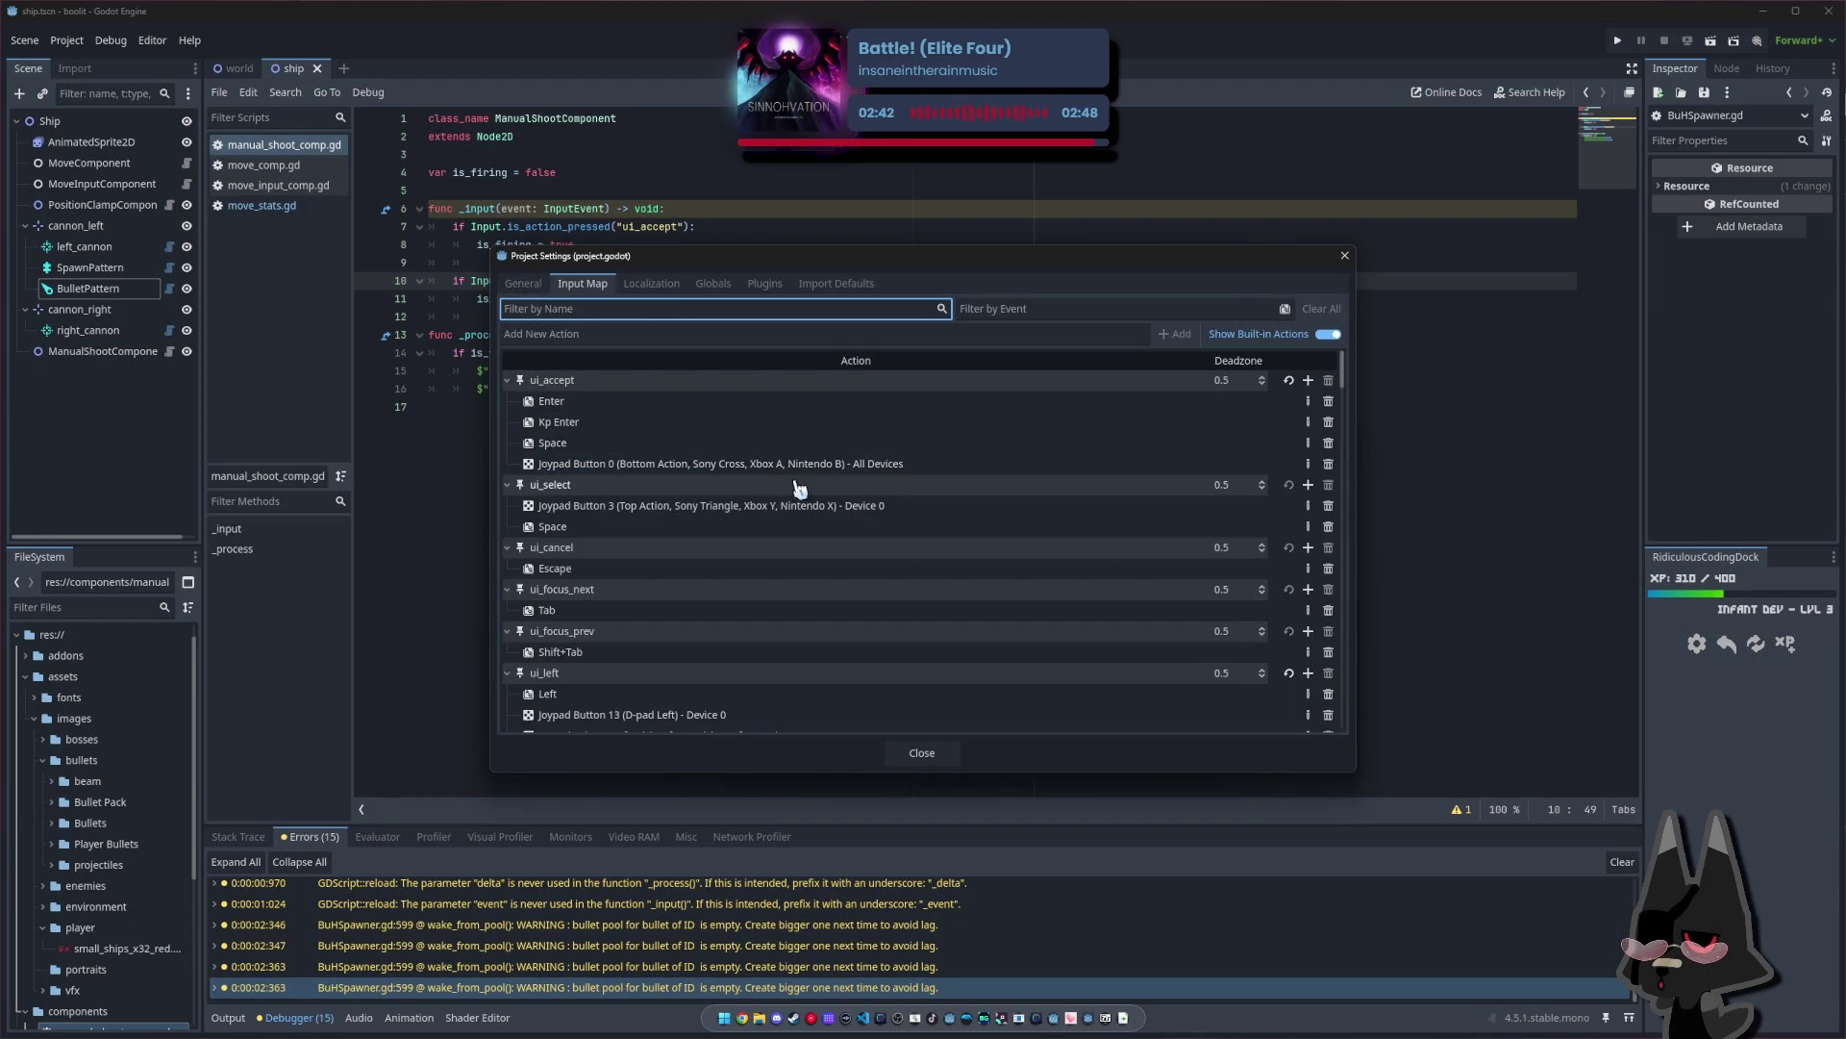
left_click(950, 757)
type("):")
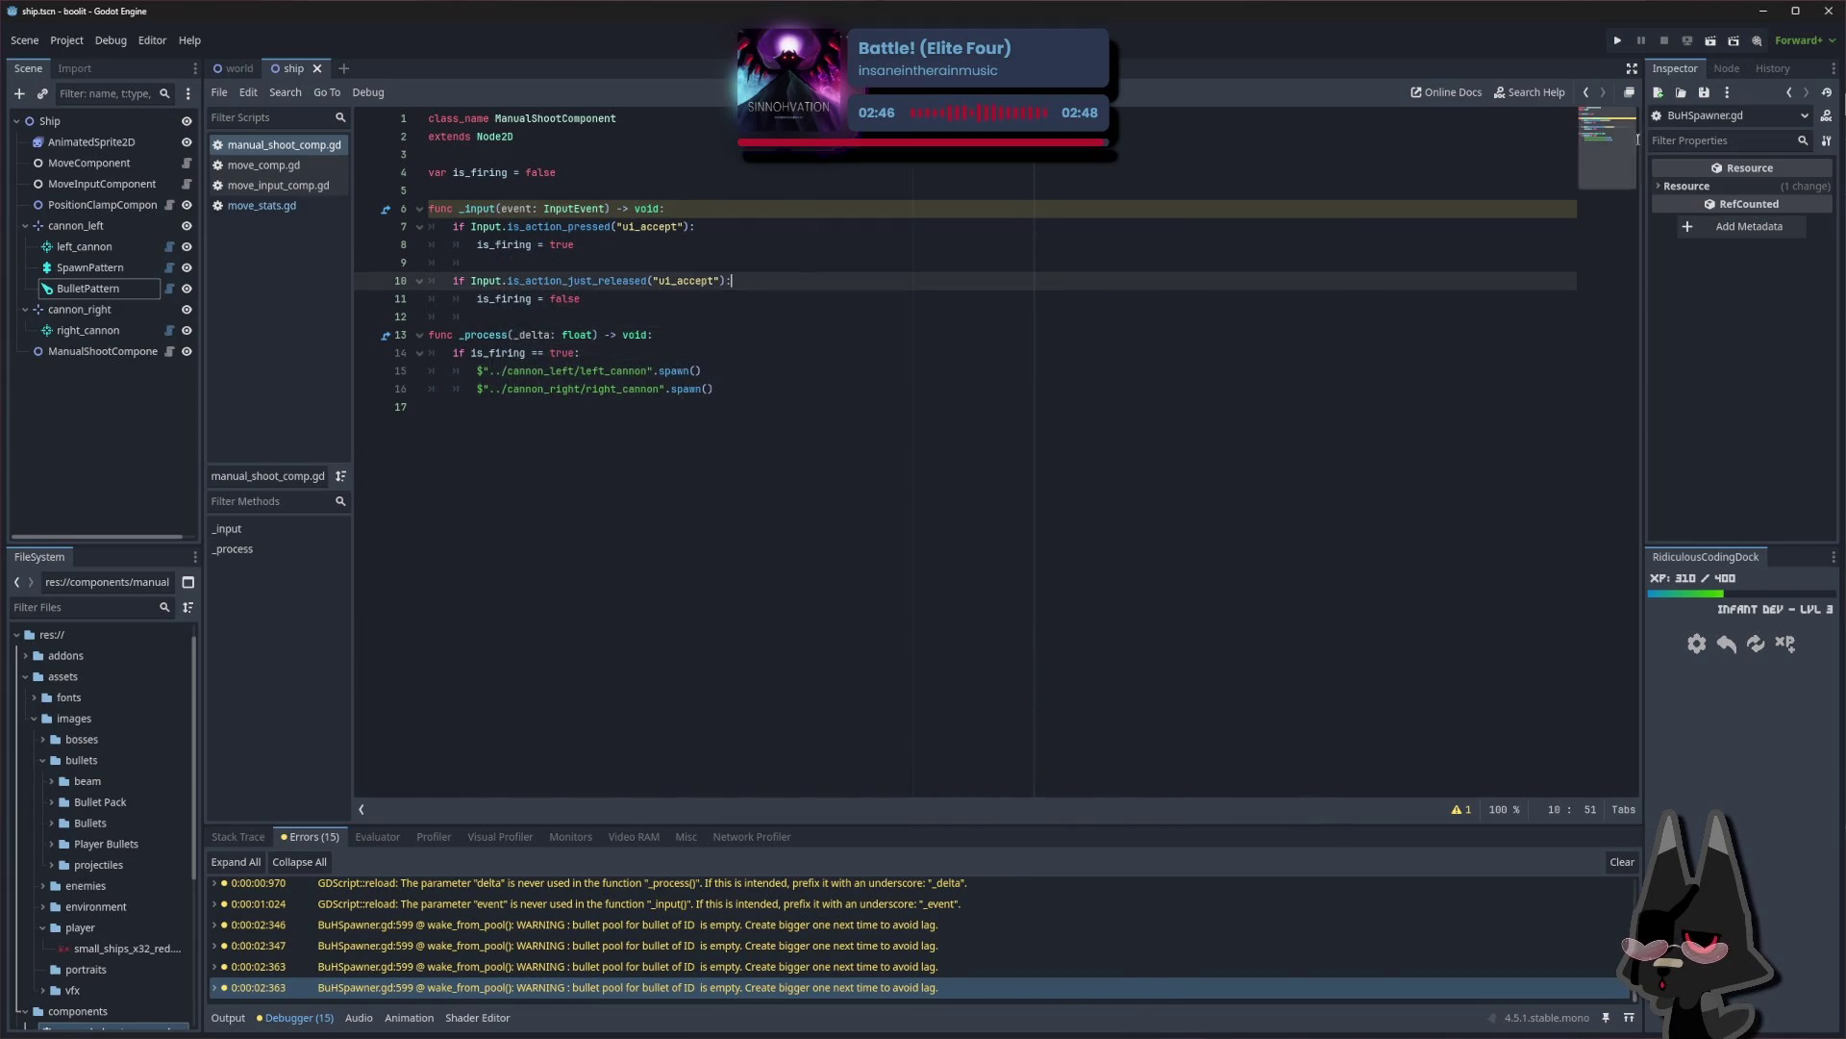
left_click(1618, 42)
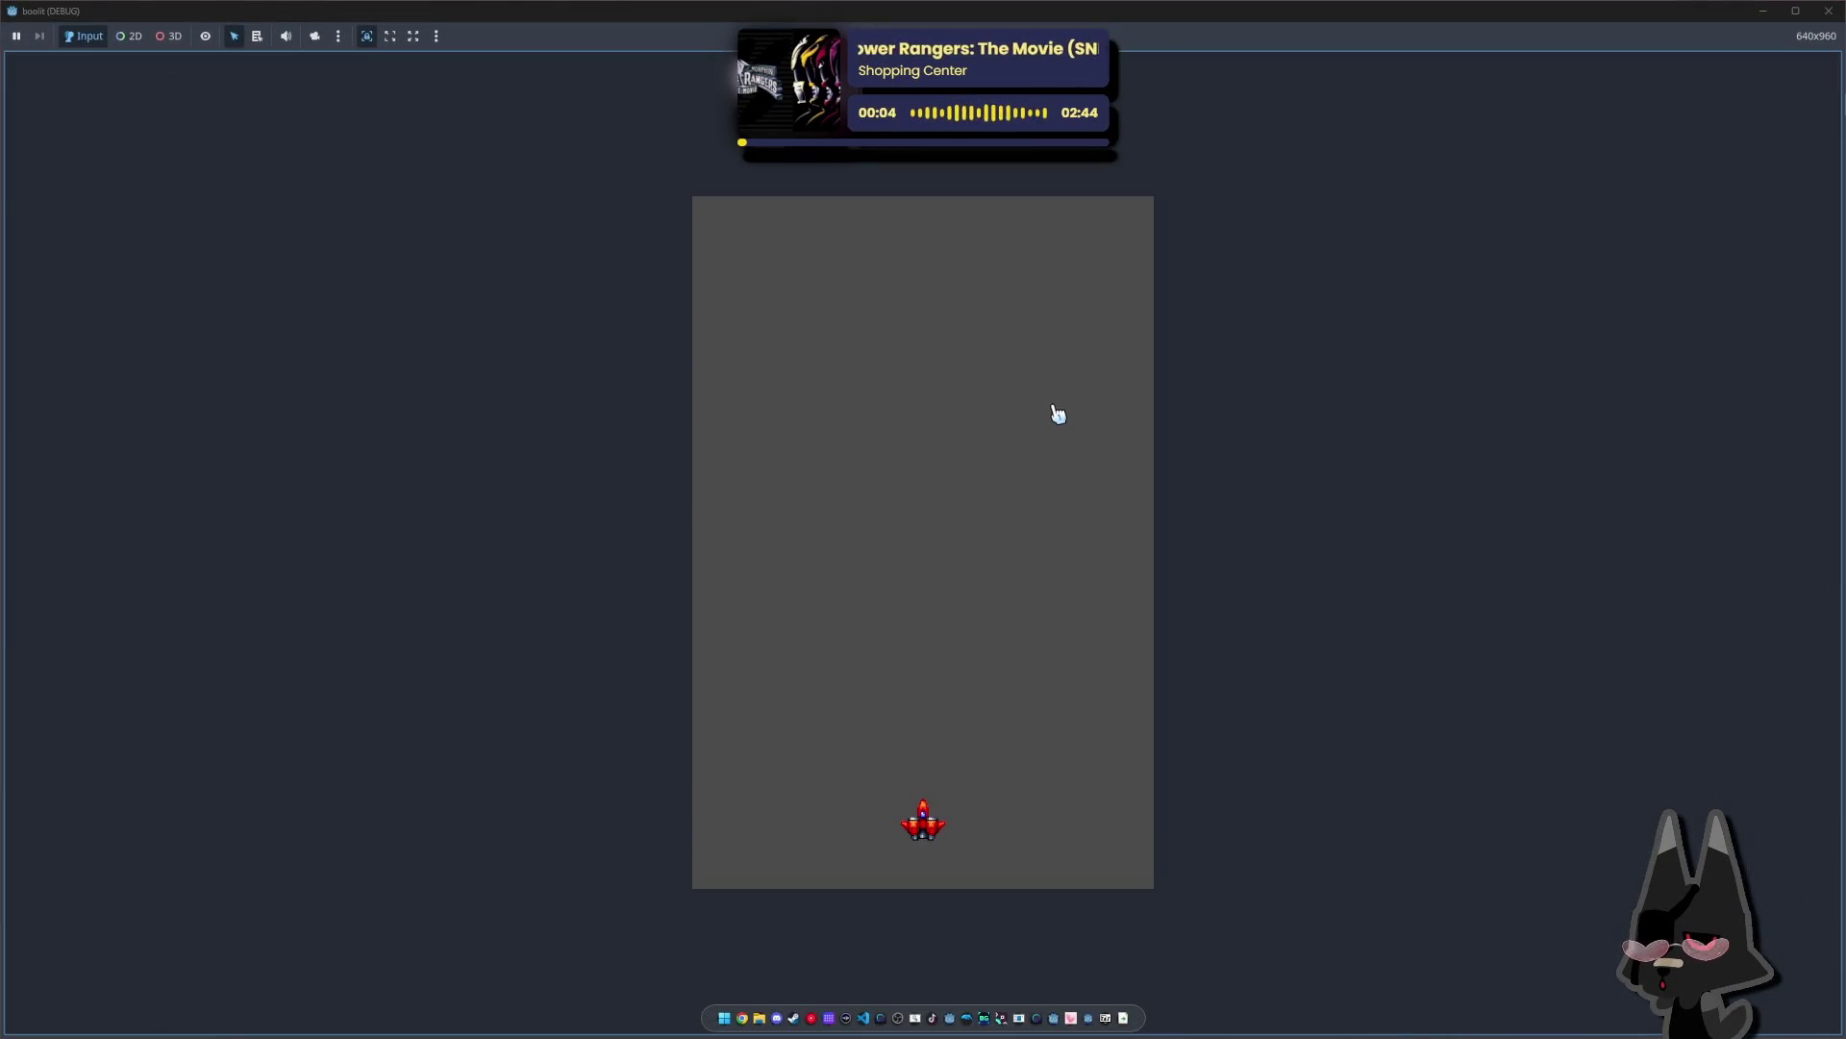
Return to the script and read the _process function's documentation
left_click(1830, 11)
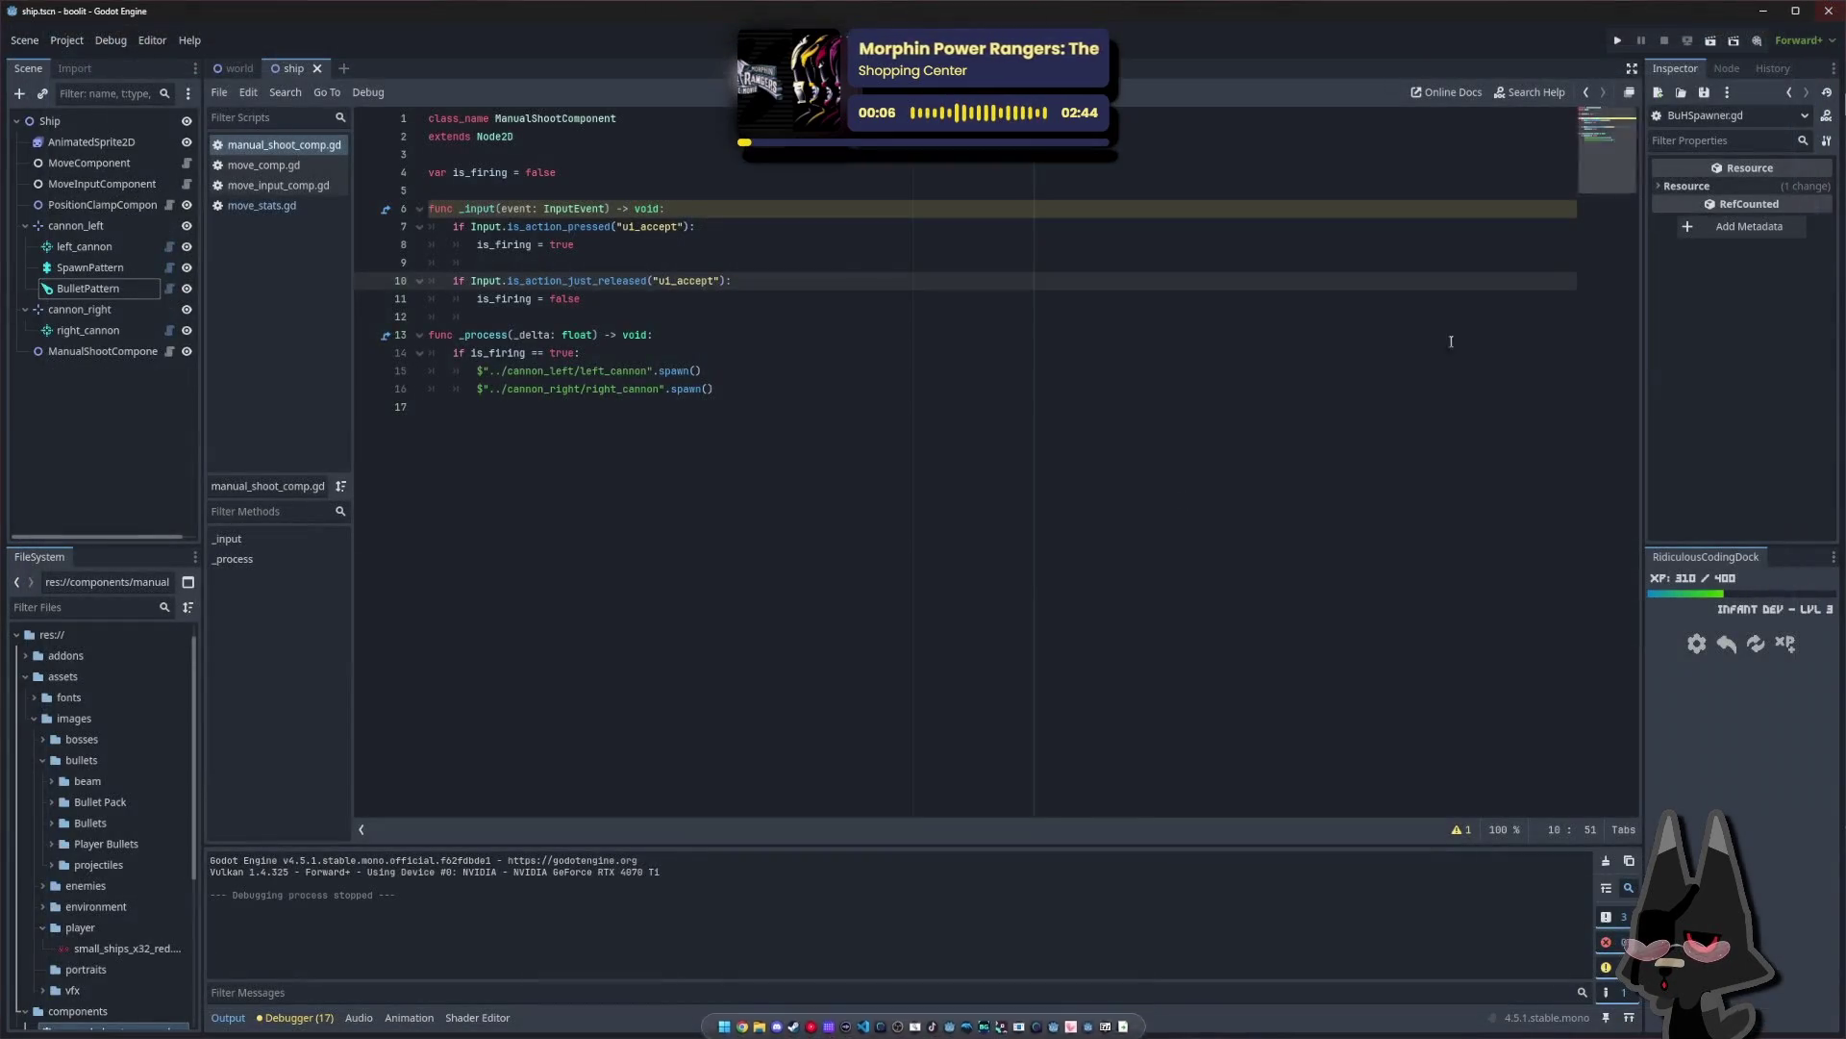
left_click(560, 404)
left_click(481, 356)
left_click(468, 337)
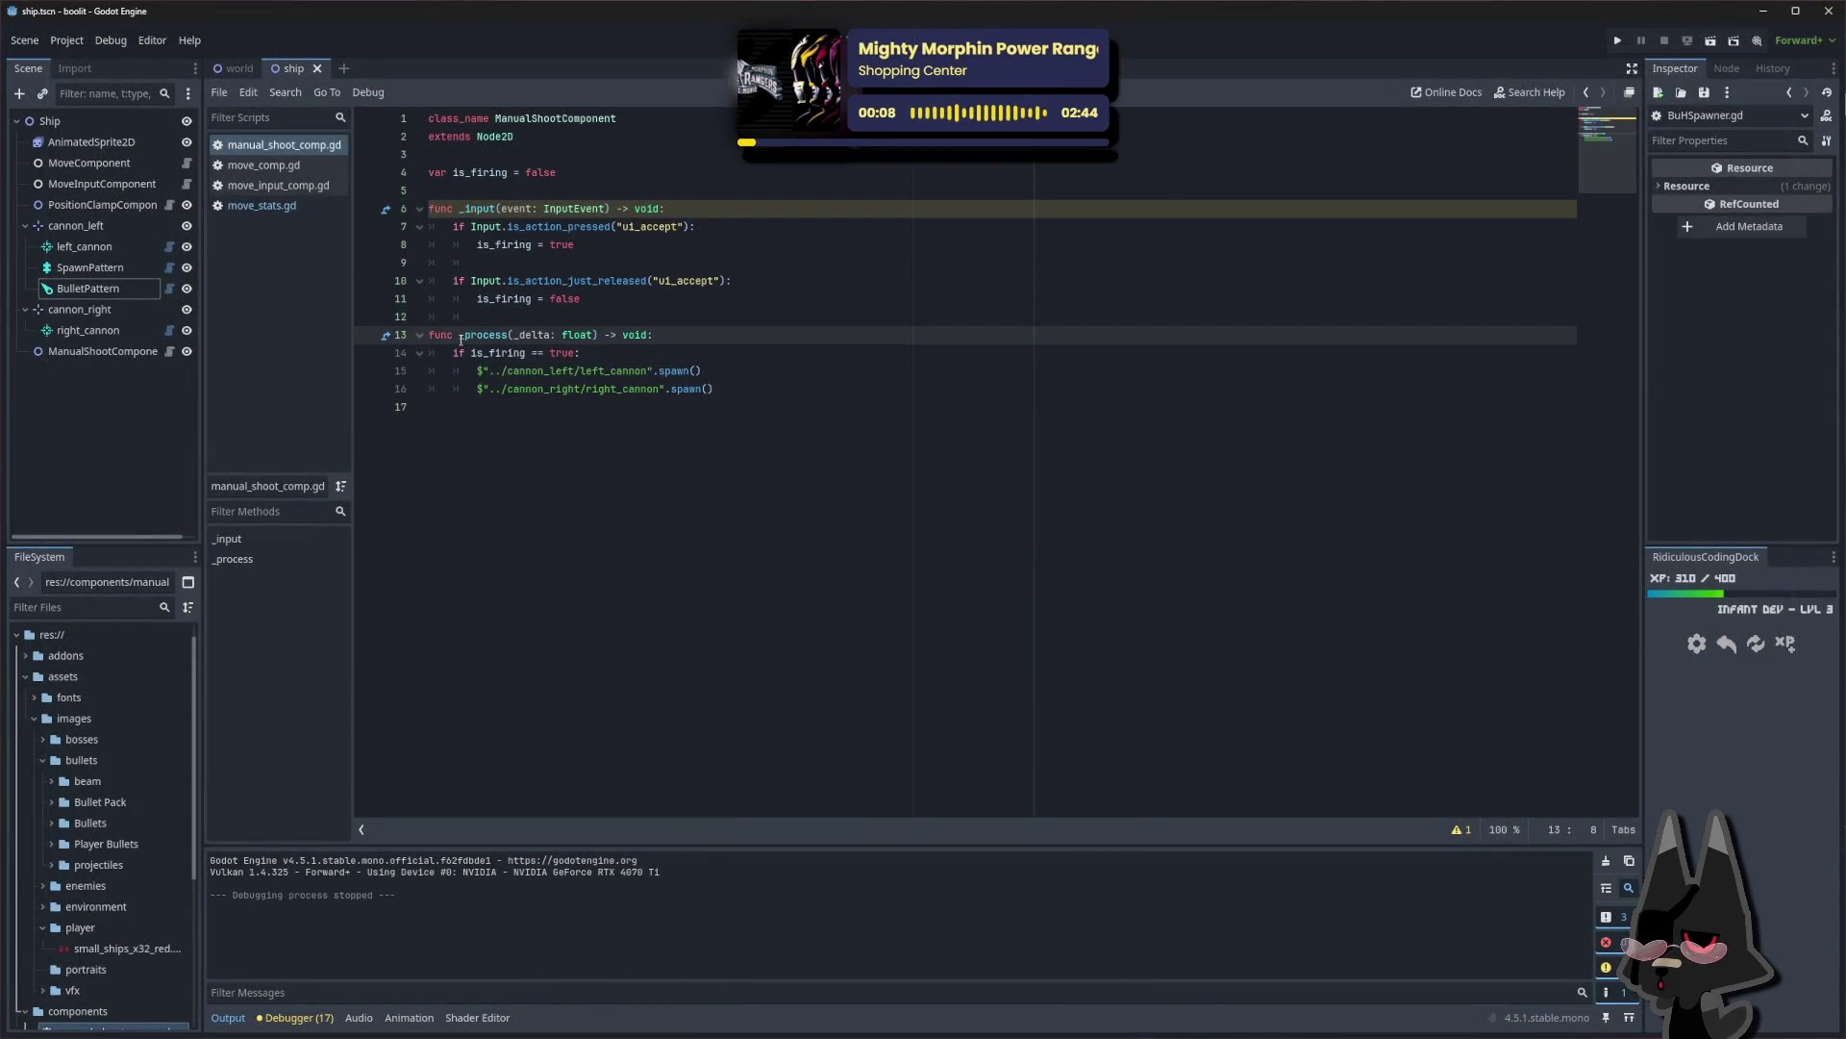
mouse_move(461, 338)
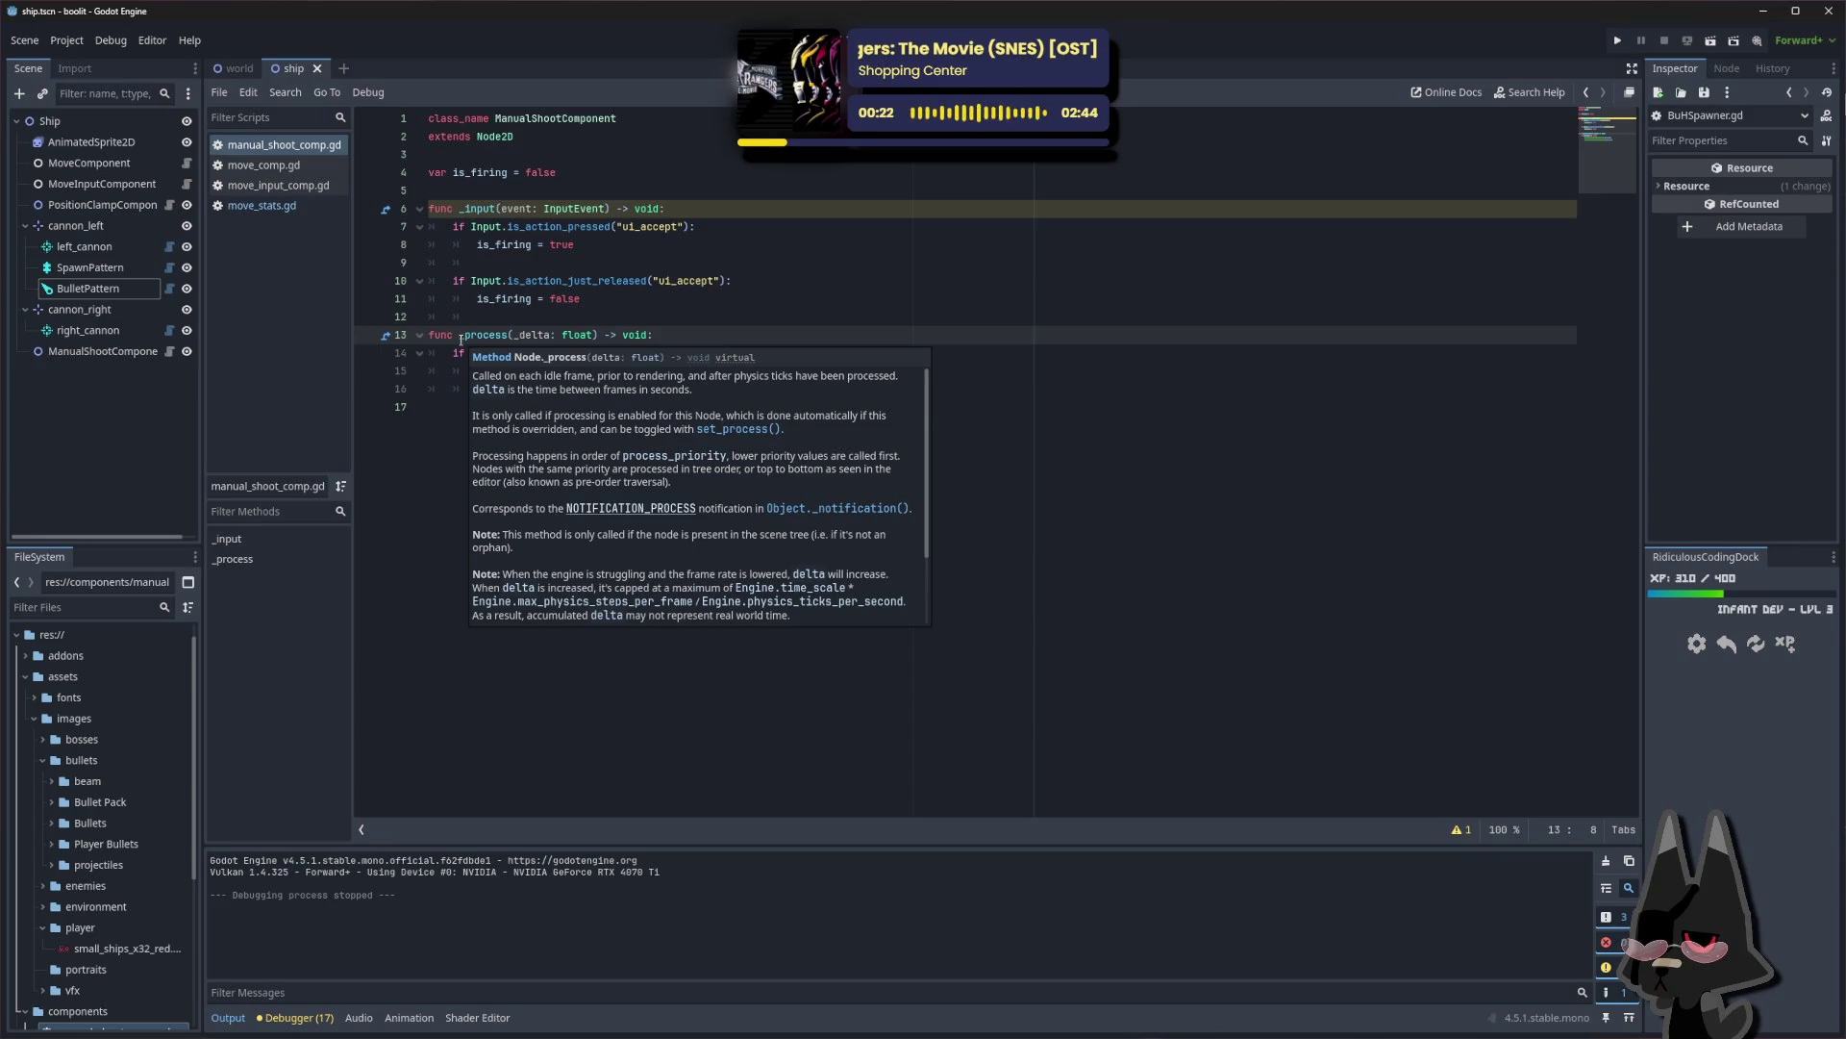
left_click(467, 337)
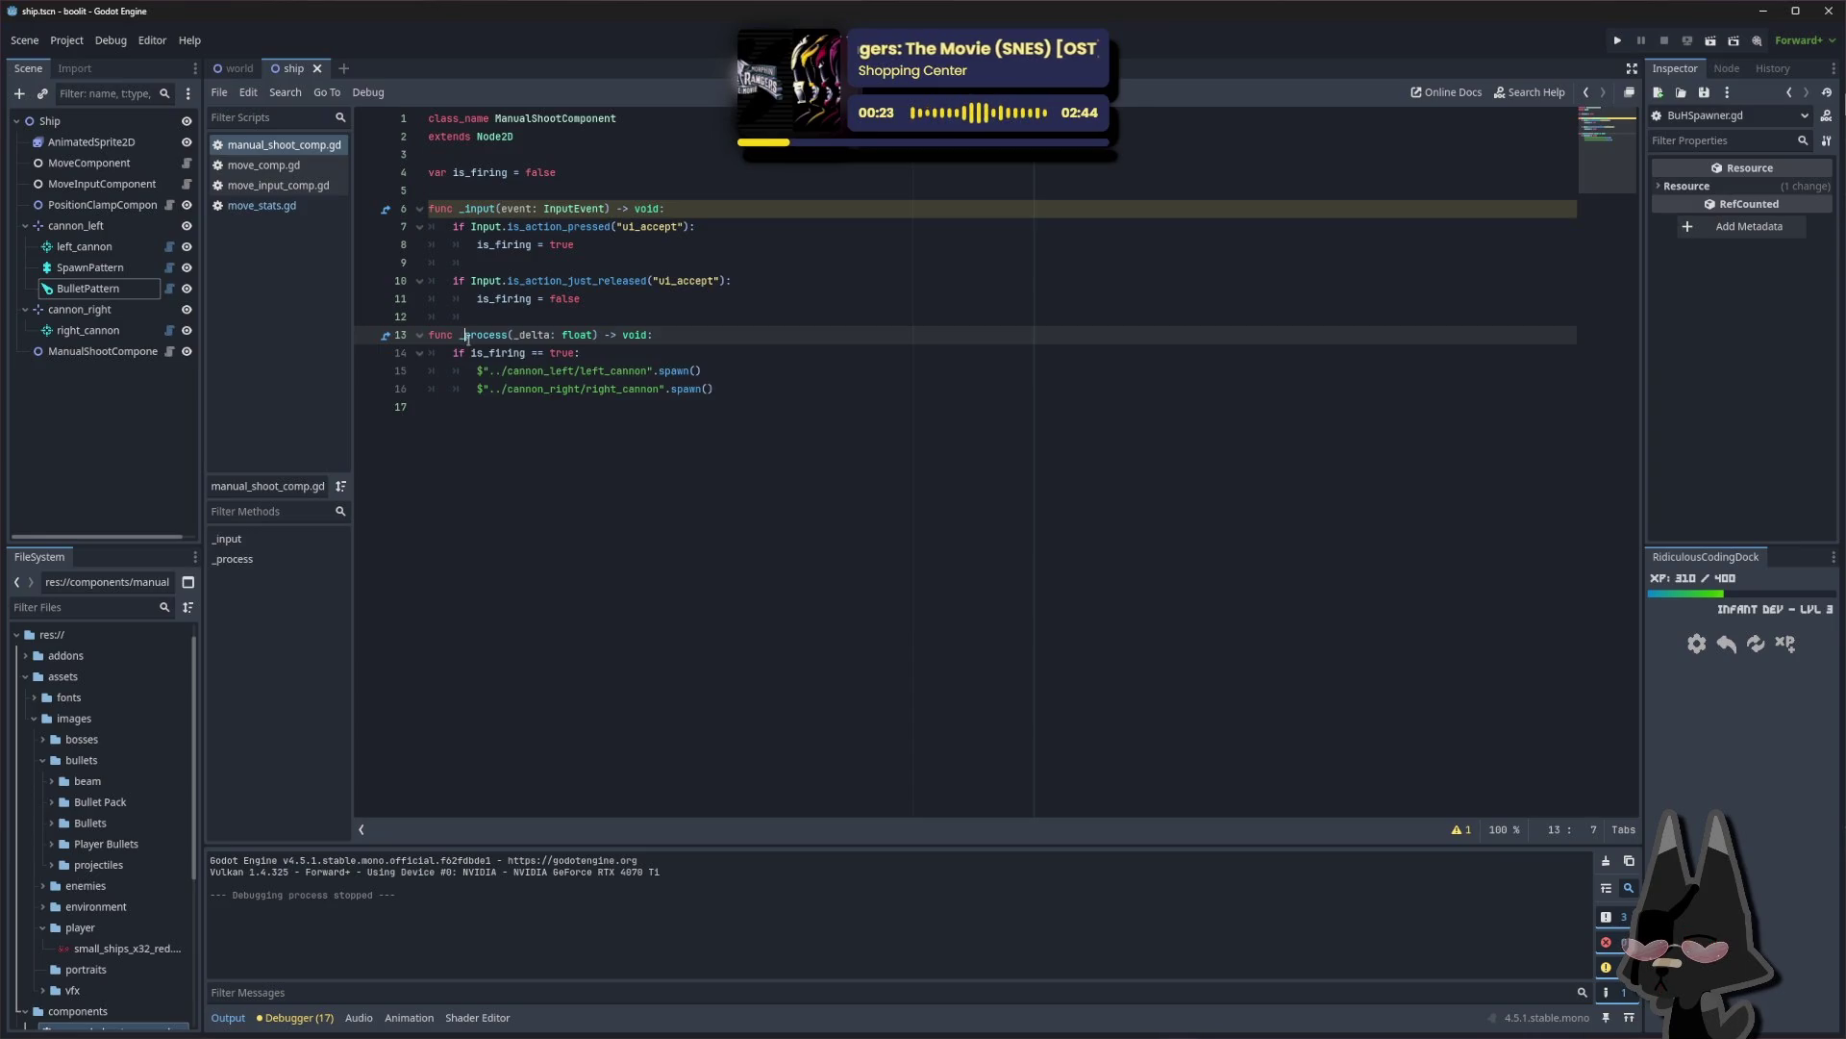
Show the Debugger's 17 bullet-pool errors, then review the cannon spawn lines and select left_cannon
left_click(300, 1017)
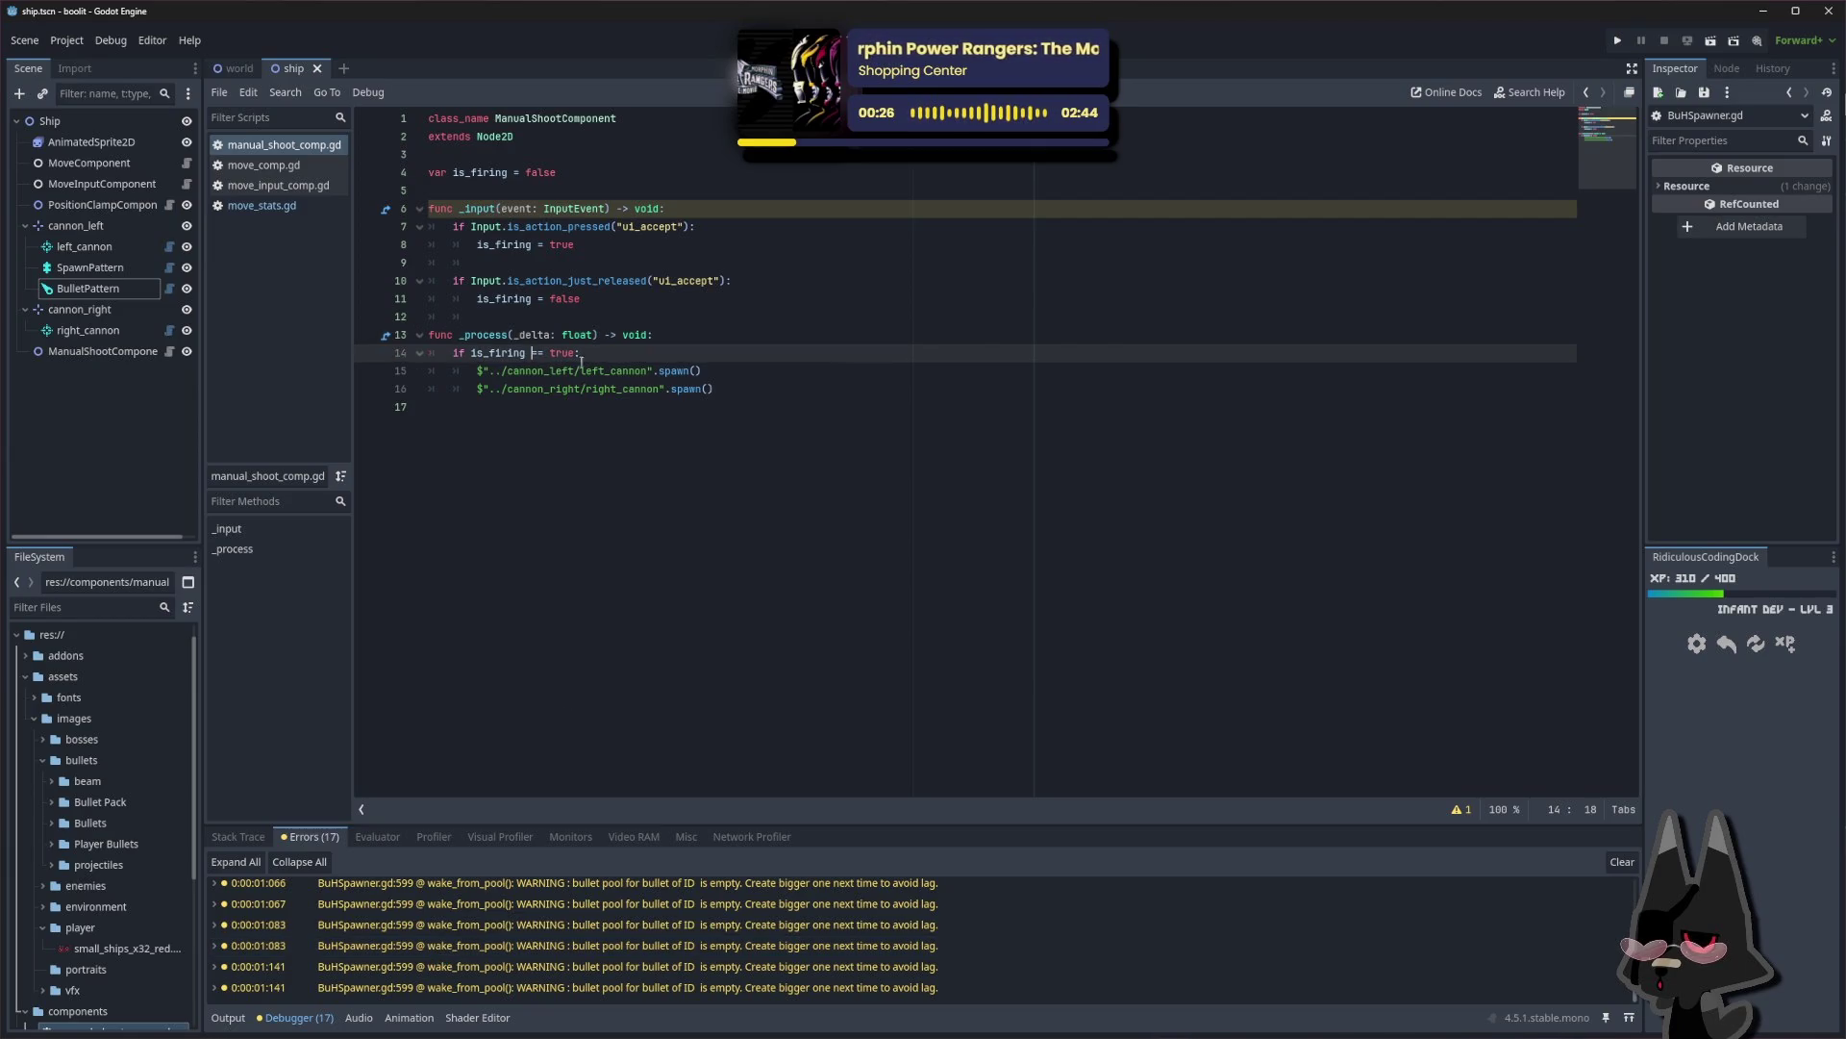
left_click(670, 388)
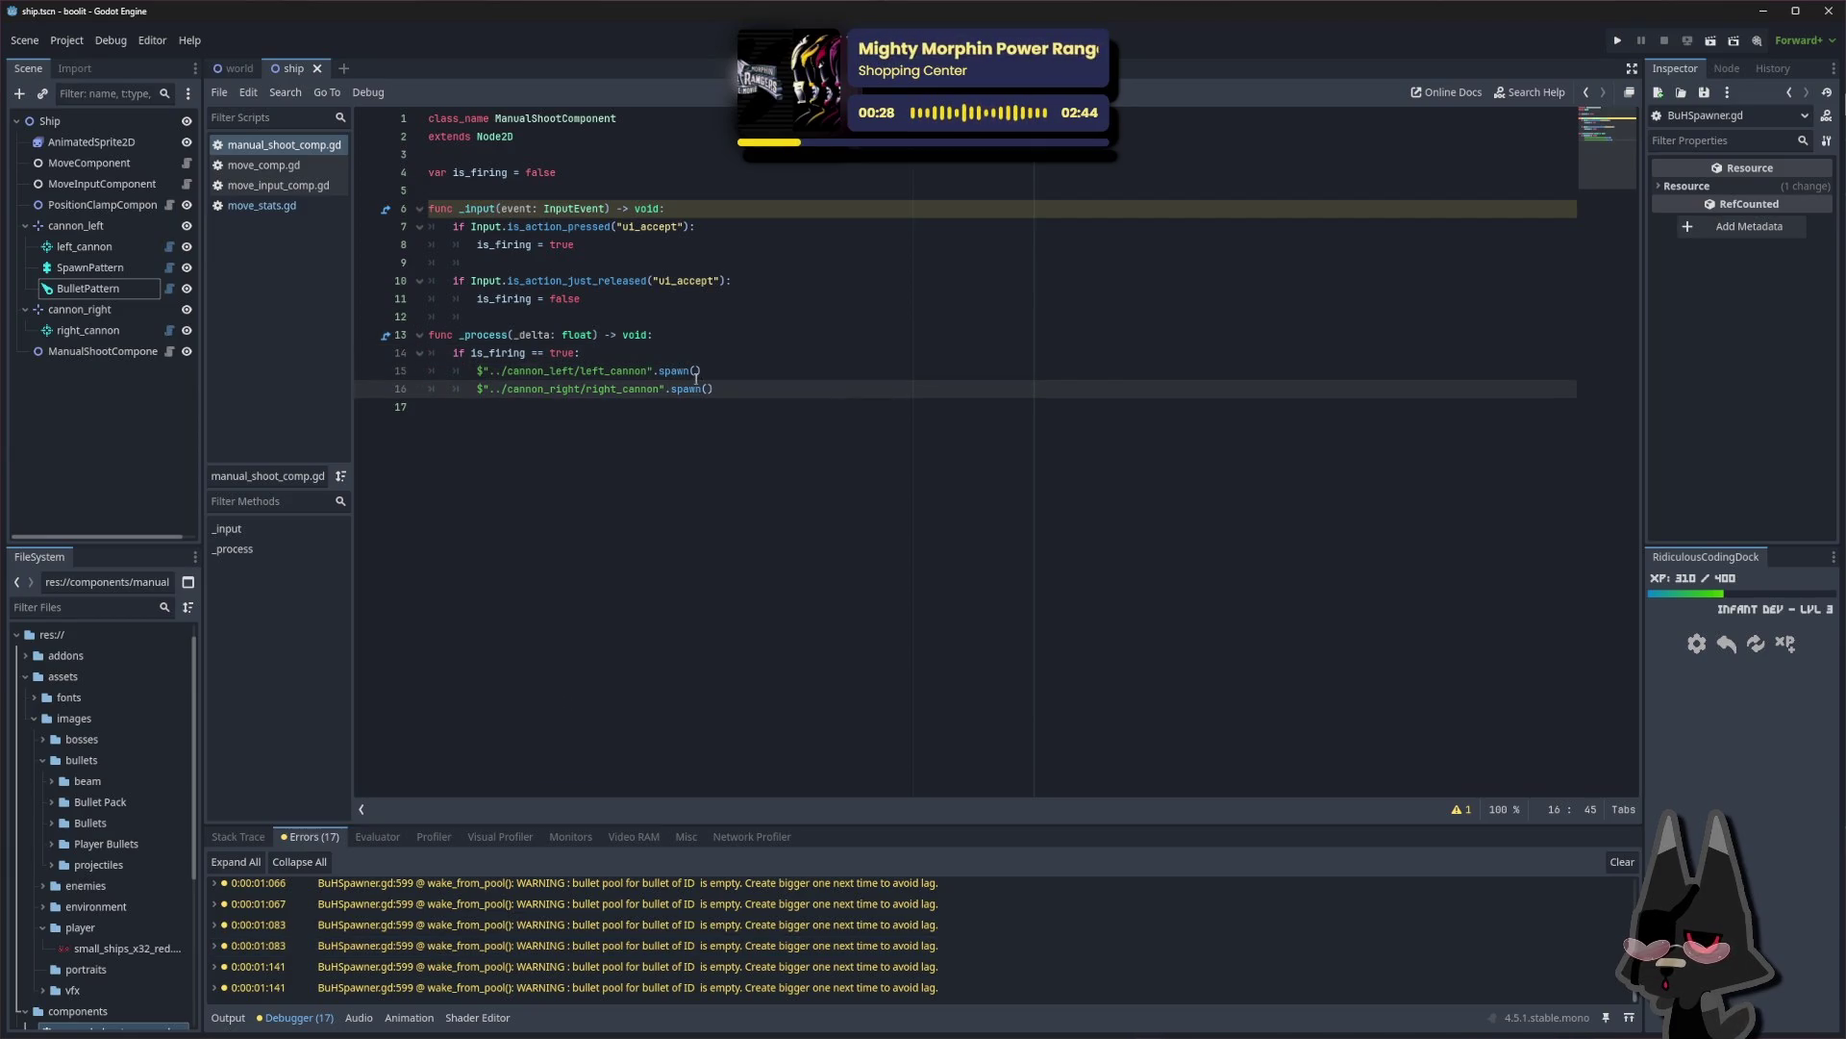
key("Up")
left_click(97, 250)
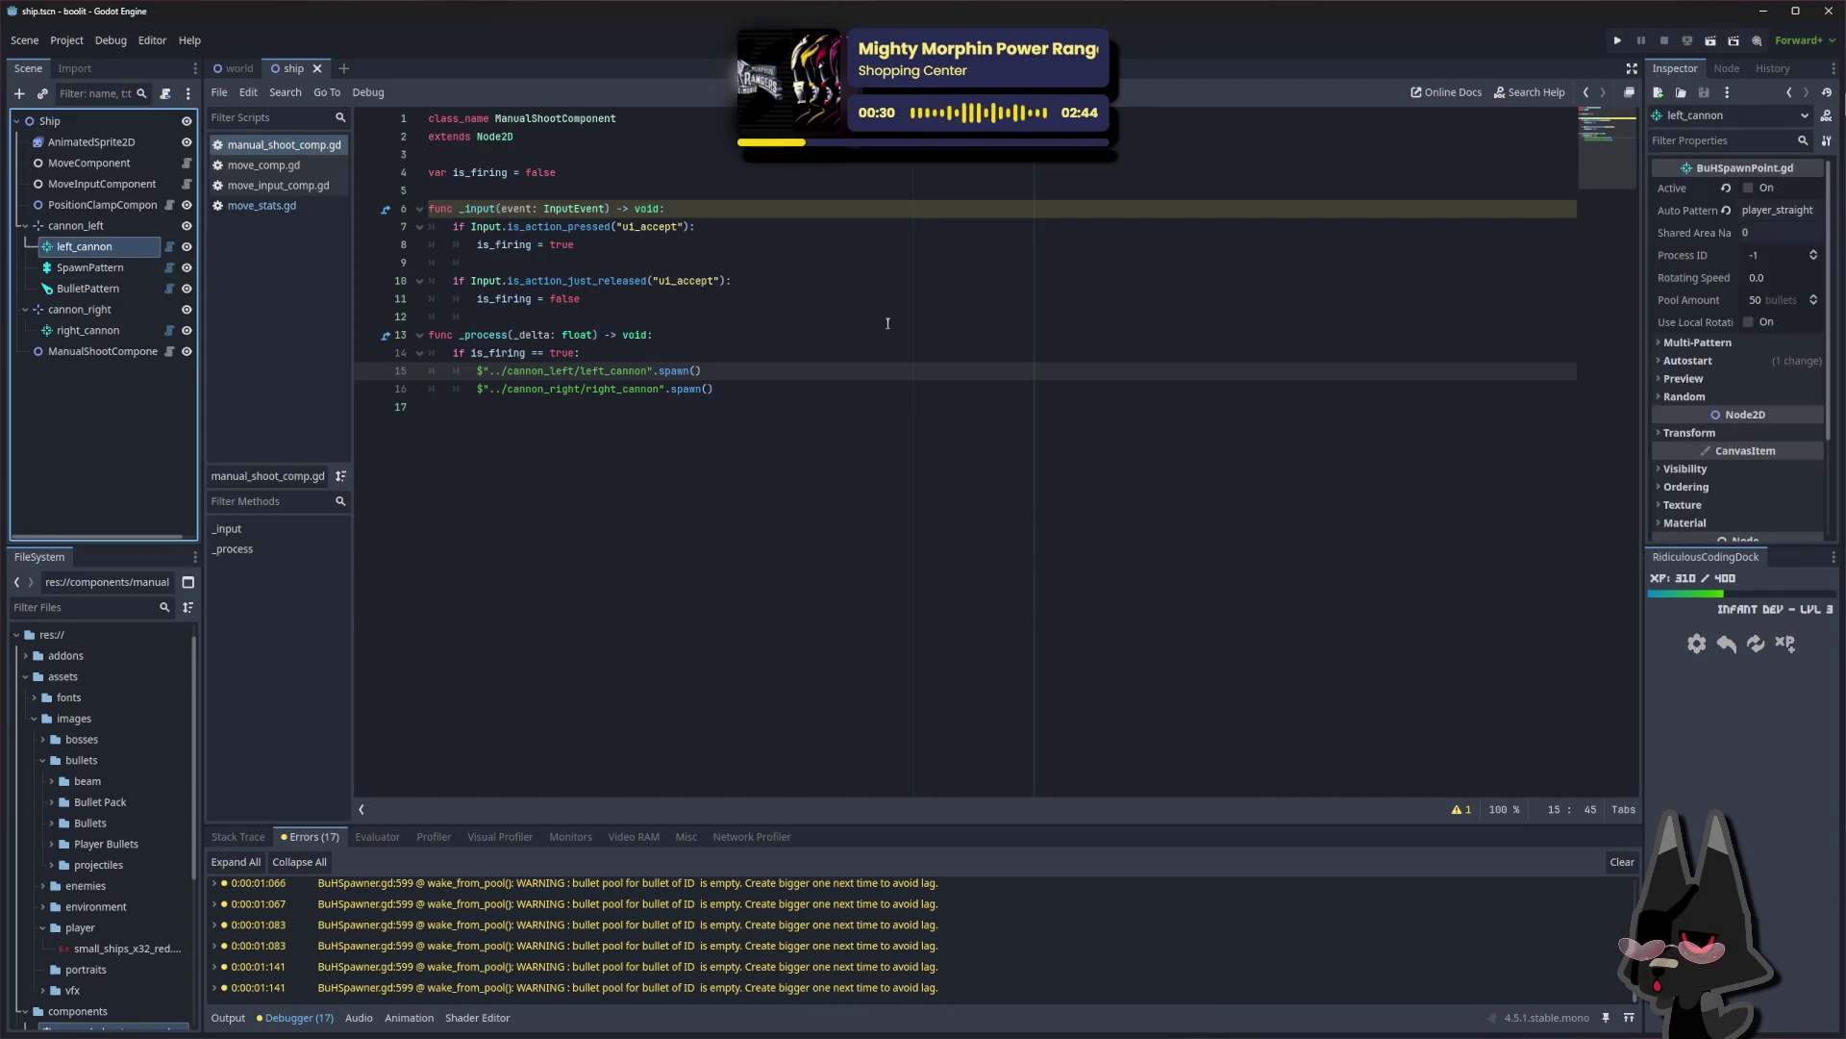
Set left_cannon's Pool Amount to 50 in the Inspector
left_click(1766, 301)
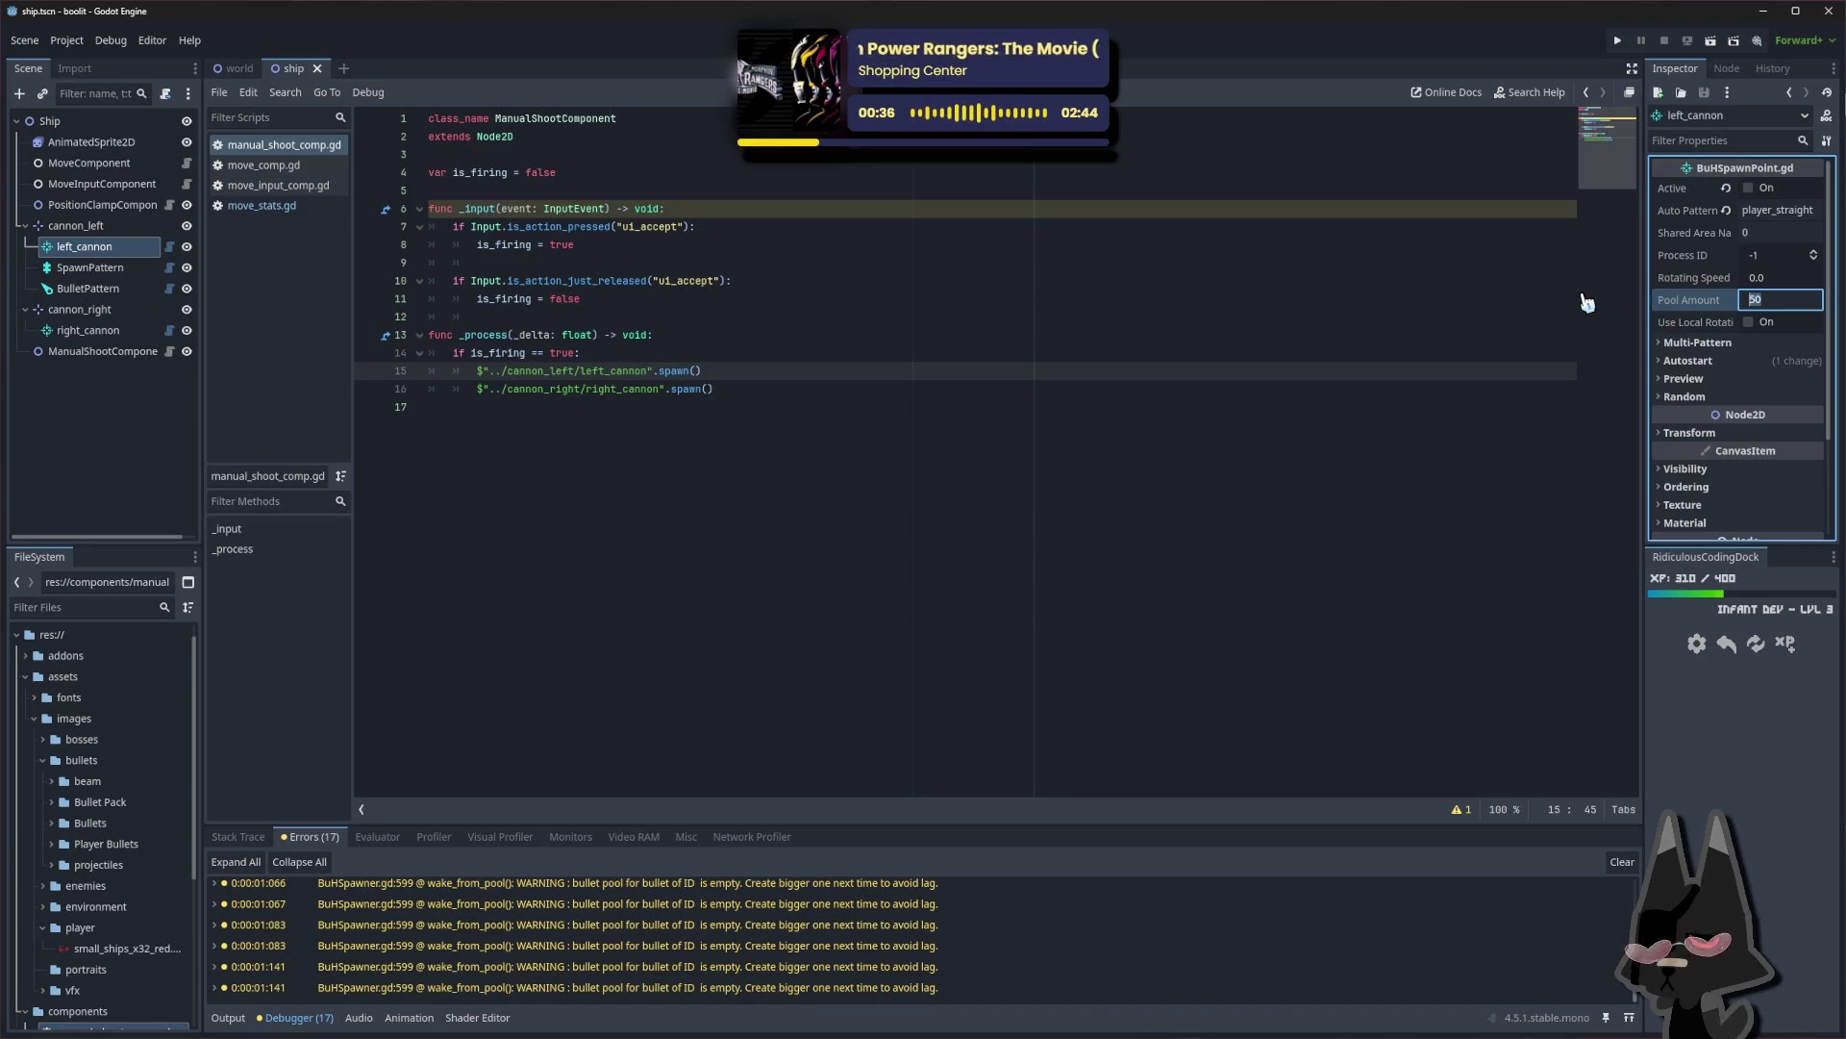
left_click(740, 351)
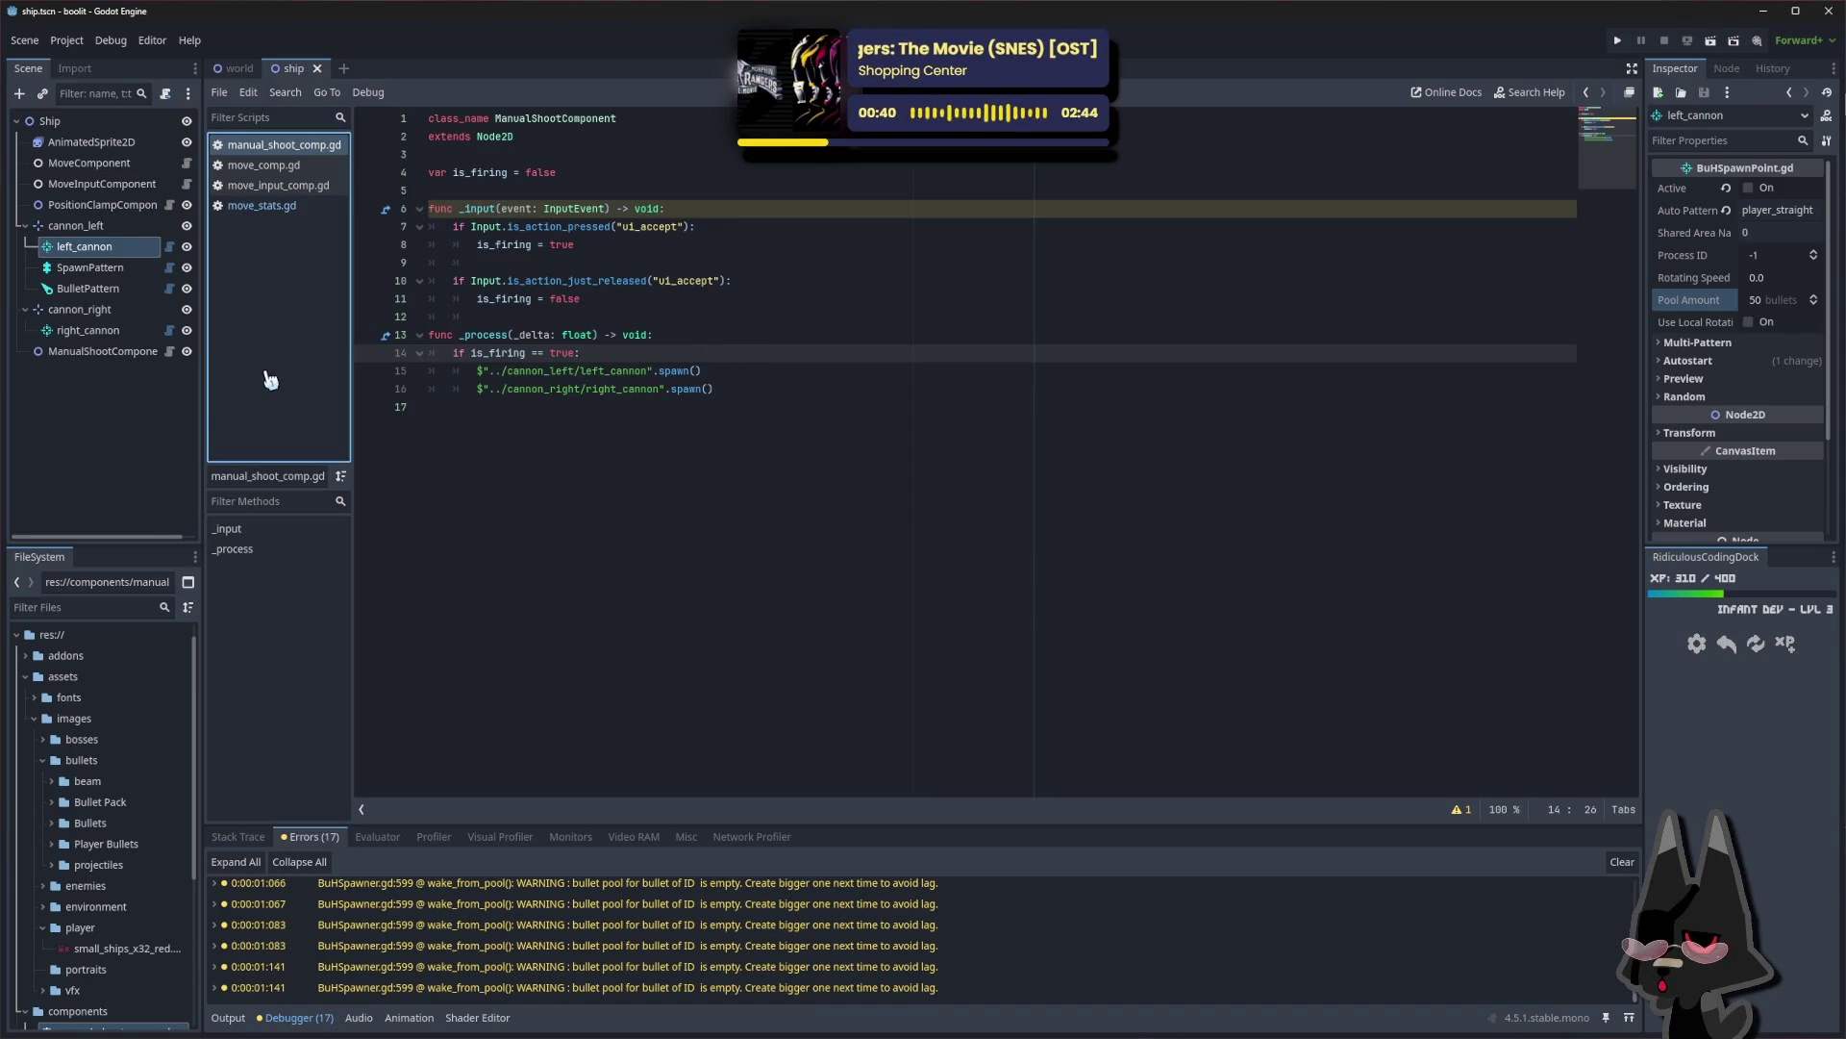
left_click(112, 419)
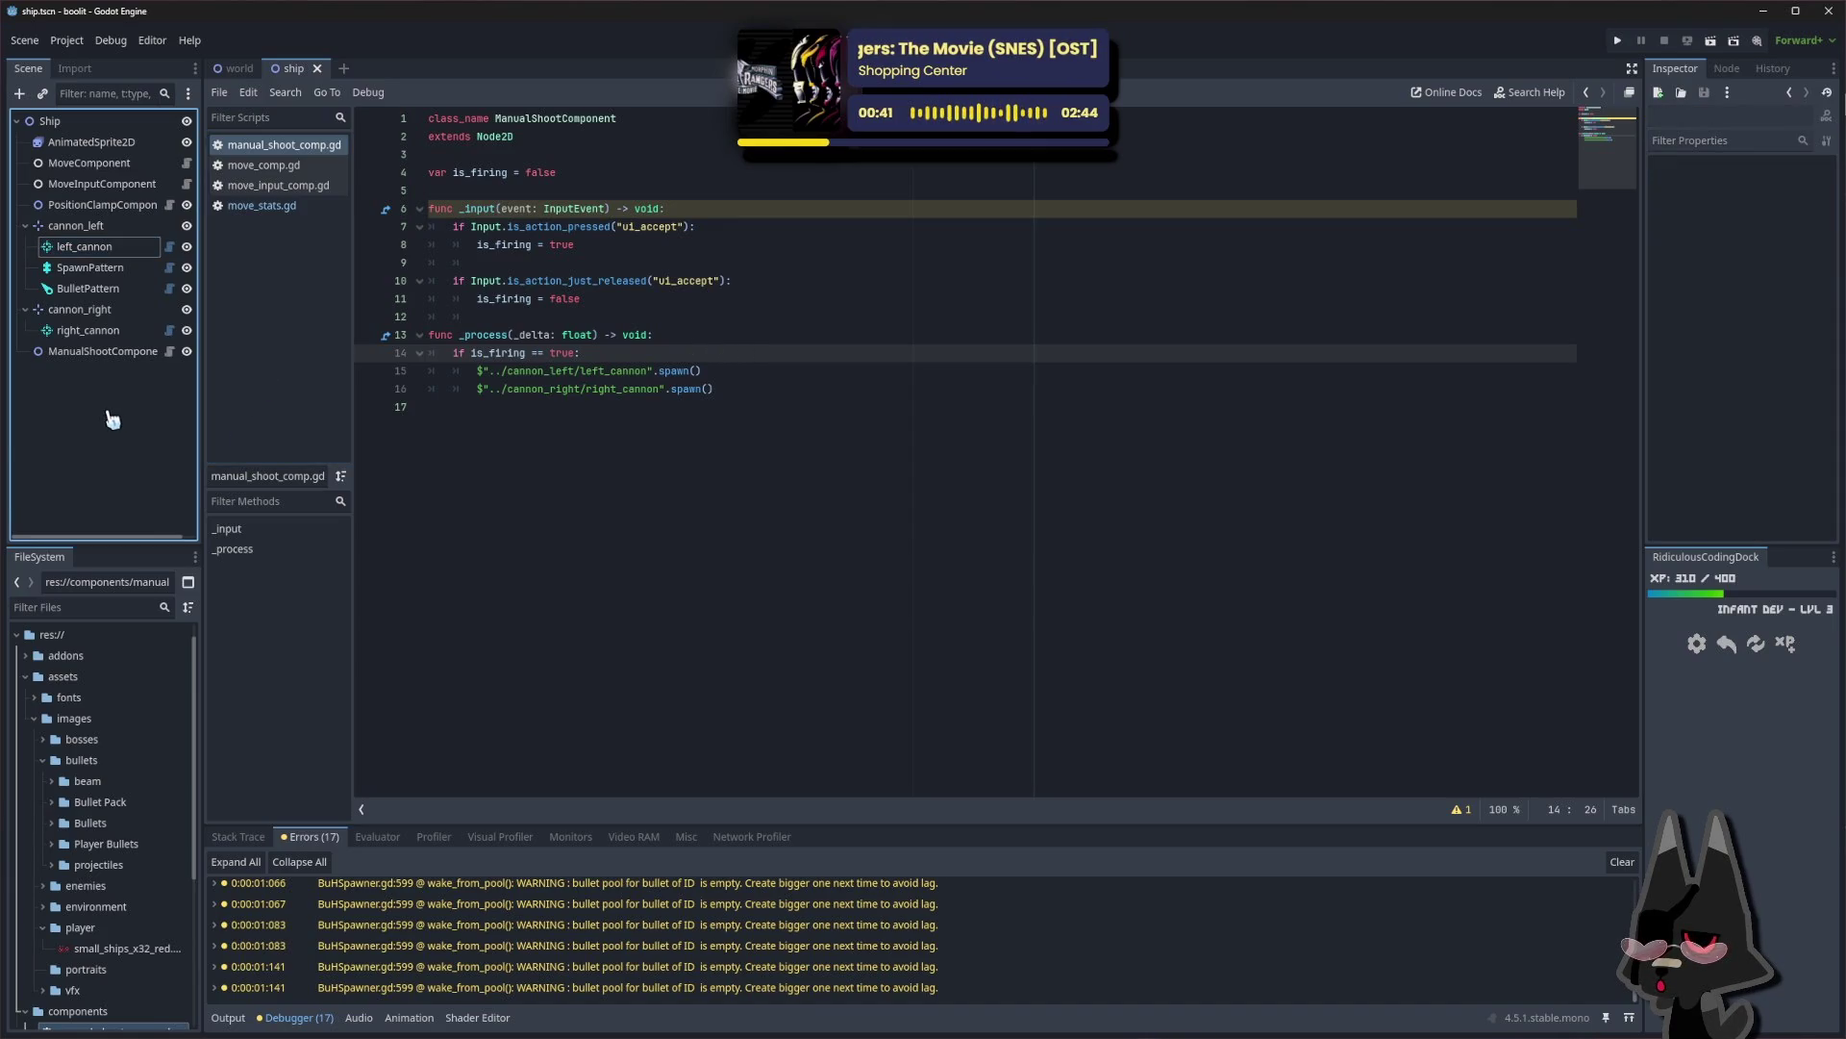
End the is_firing check on line 14 with a colon after 'true'
left_click(300, 346)
left_click(577, 353)
type(":")
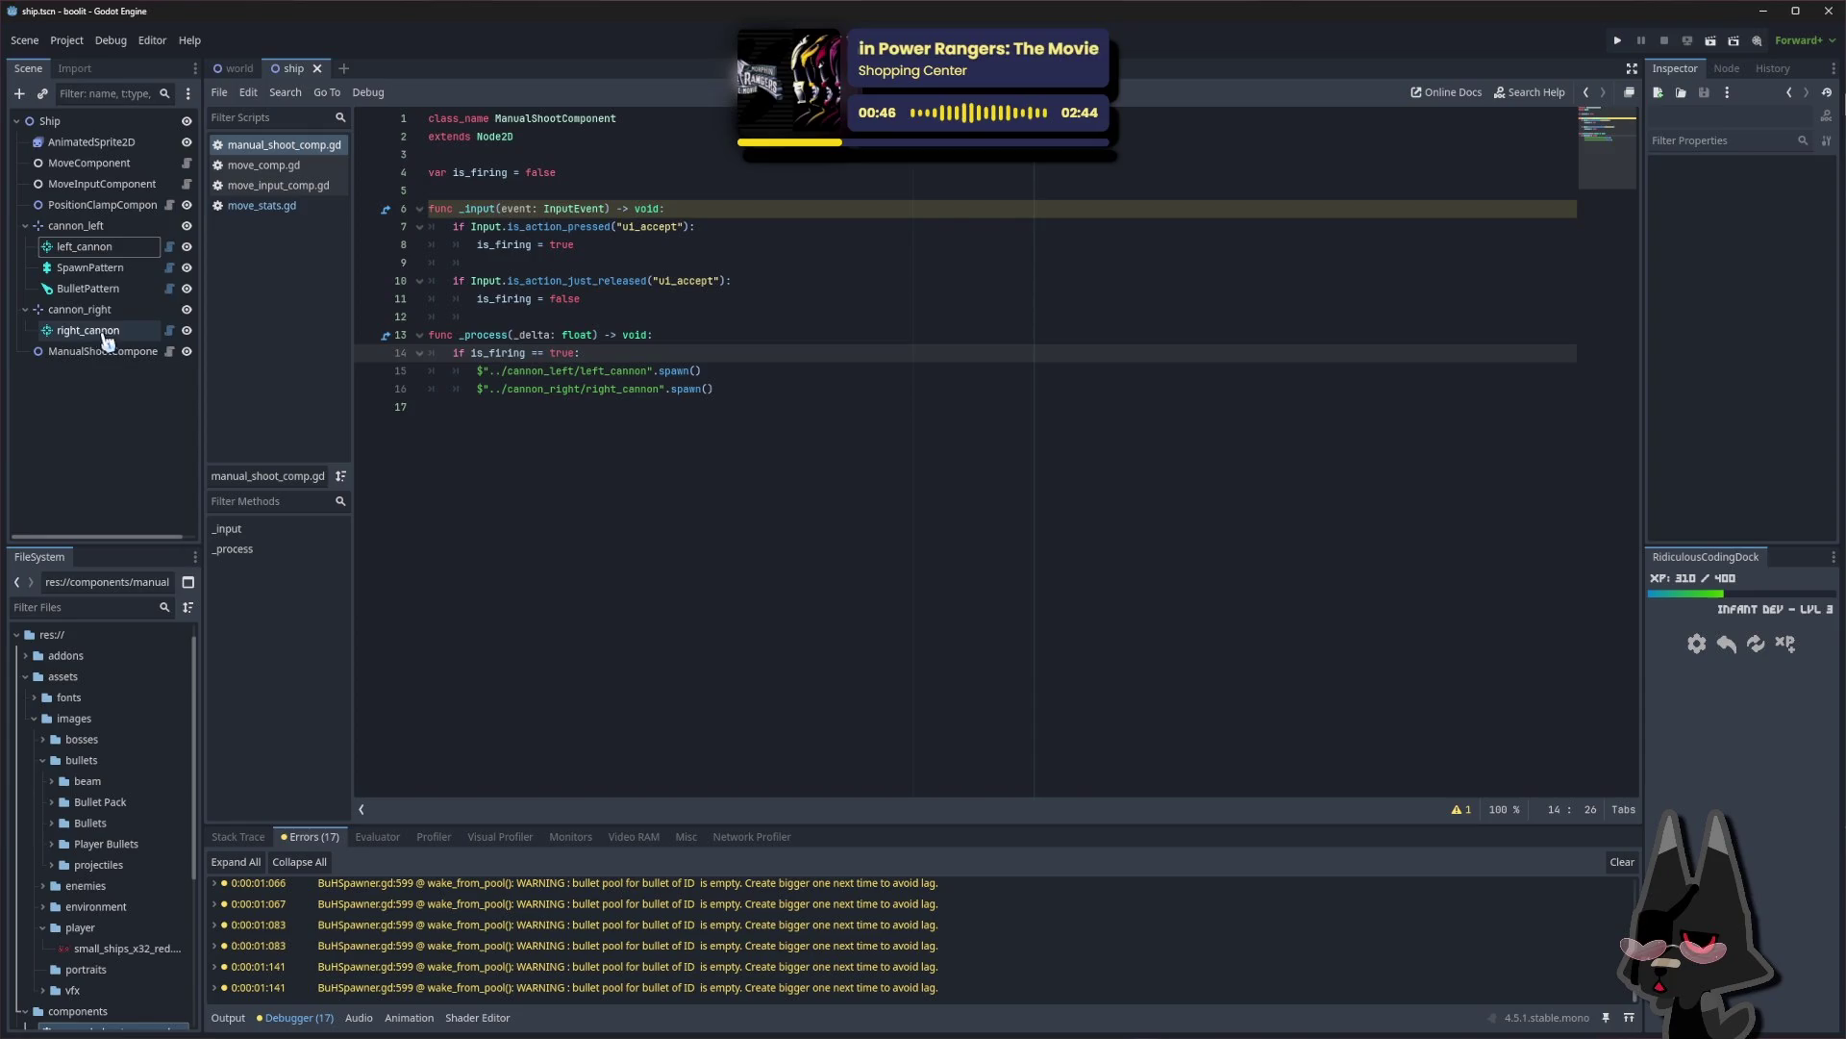
Open left_cannon's BuHSpawnPoint.gd, read through it including the has_pattern line, then close it
left_click(101, 252)
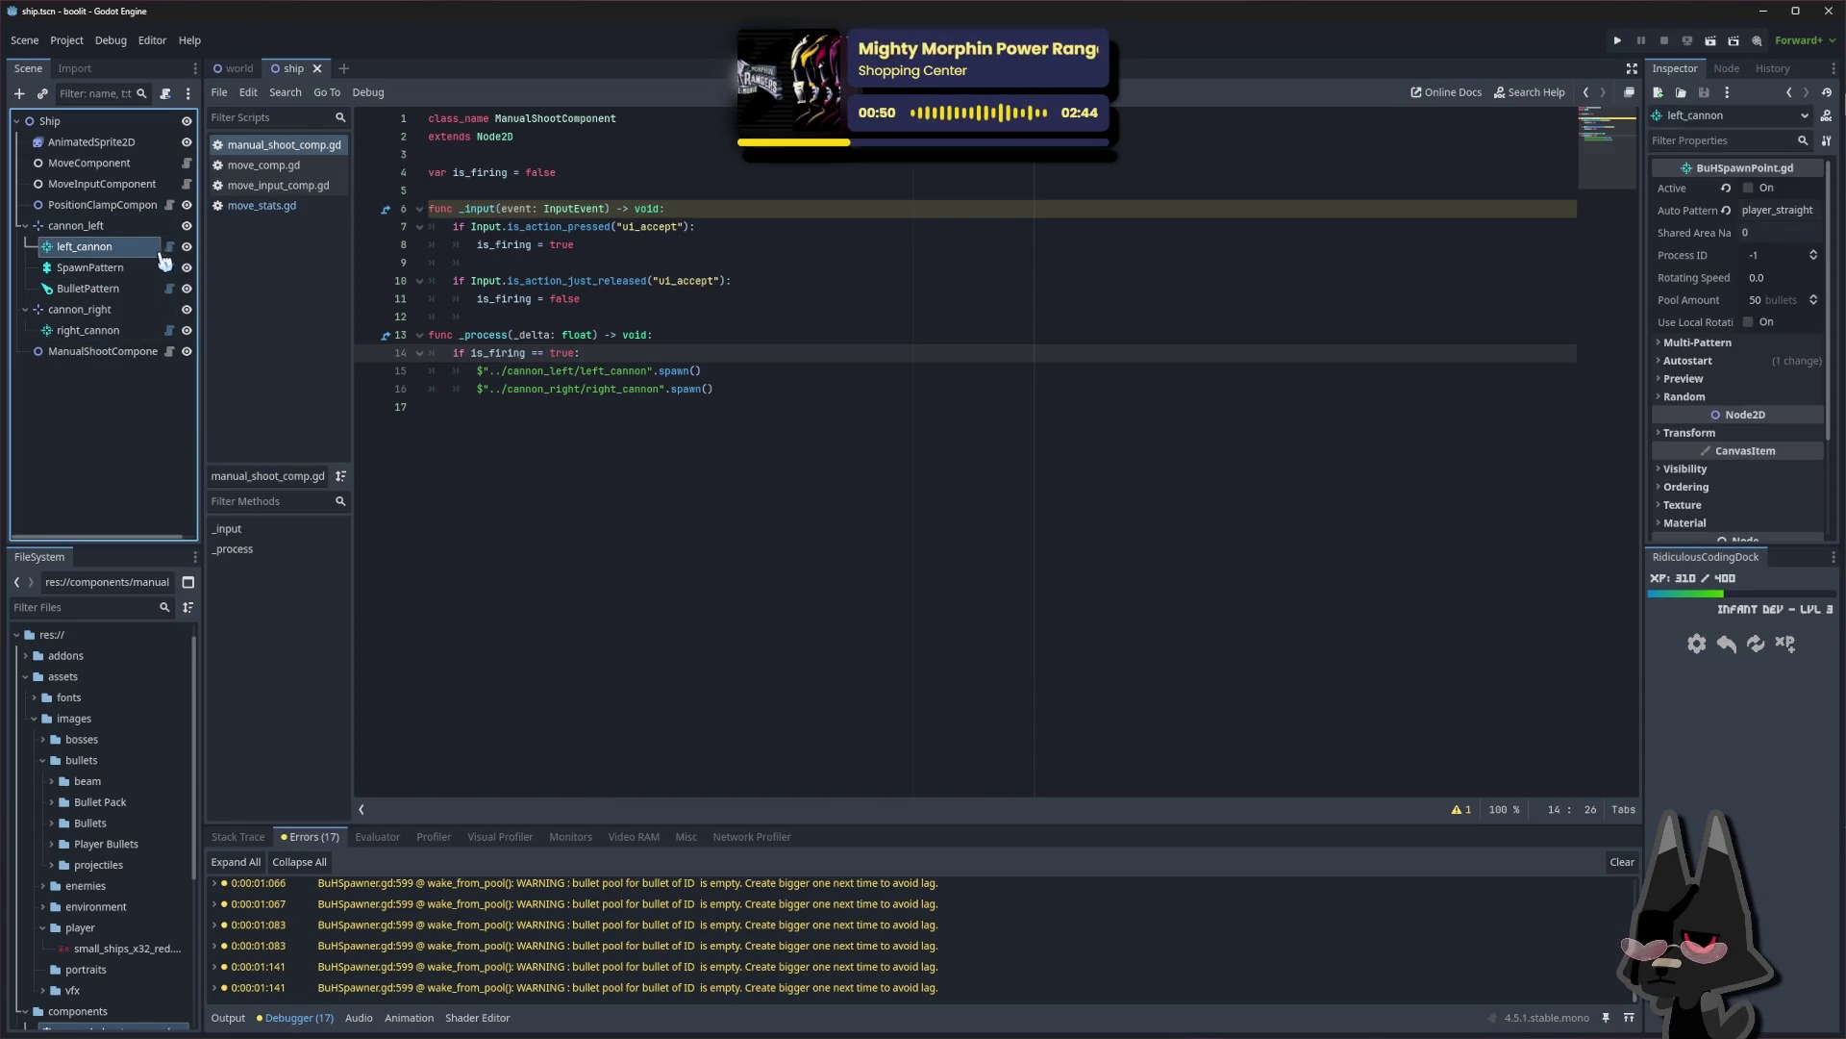
left_click(169, 247)
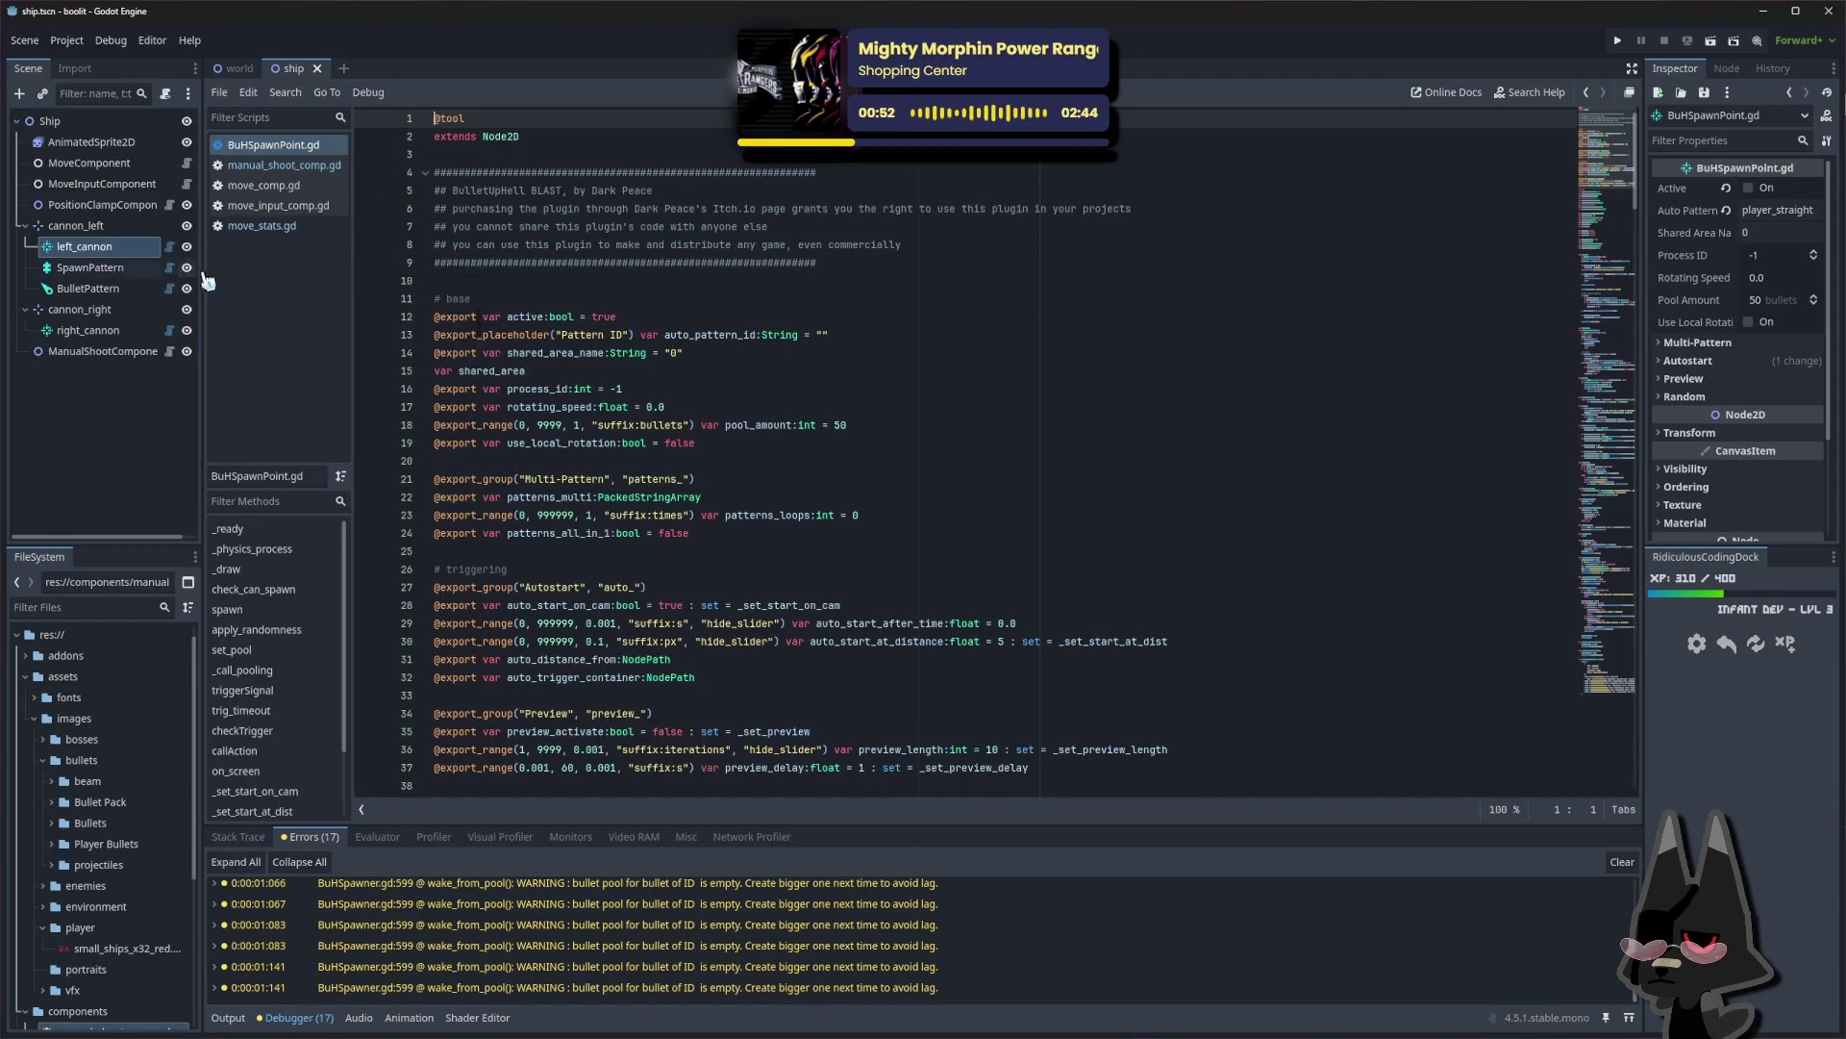
scroll(693, 342, "down", 13)
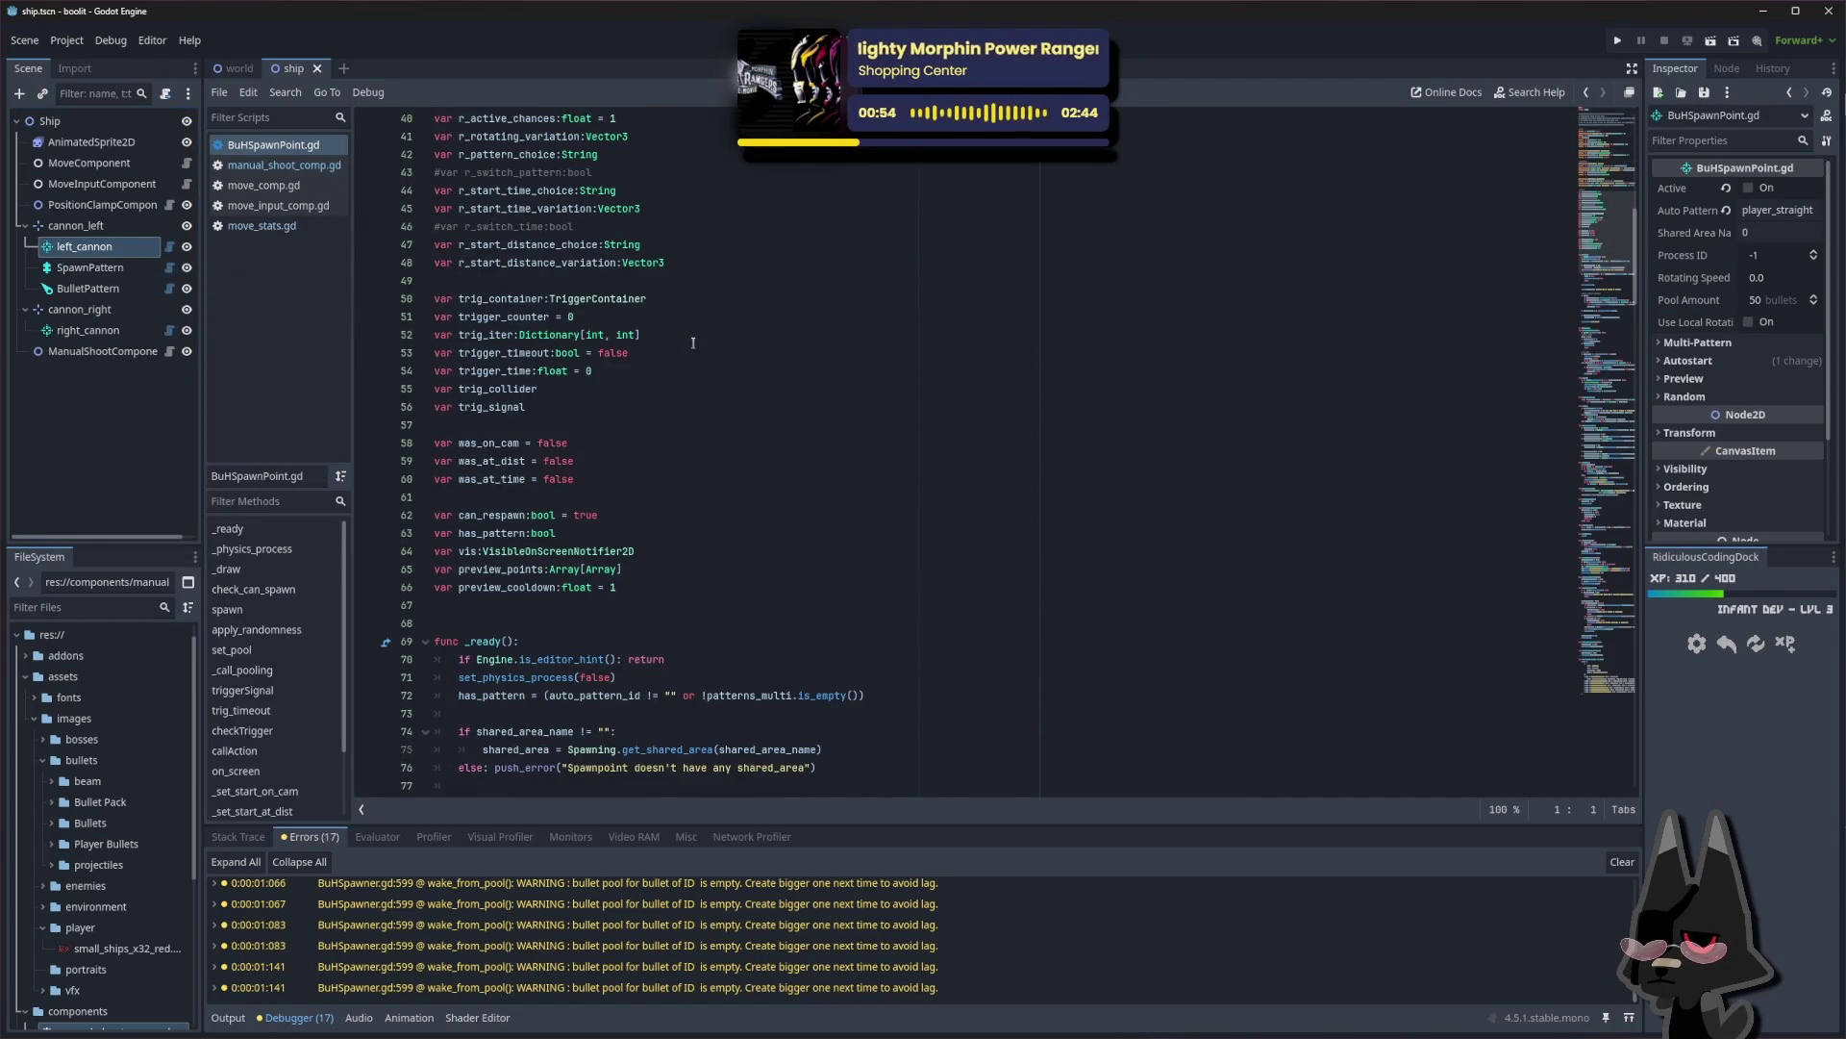
scroll(692, 343, "down", 1)
scroll(650, 322, "up", 3)
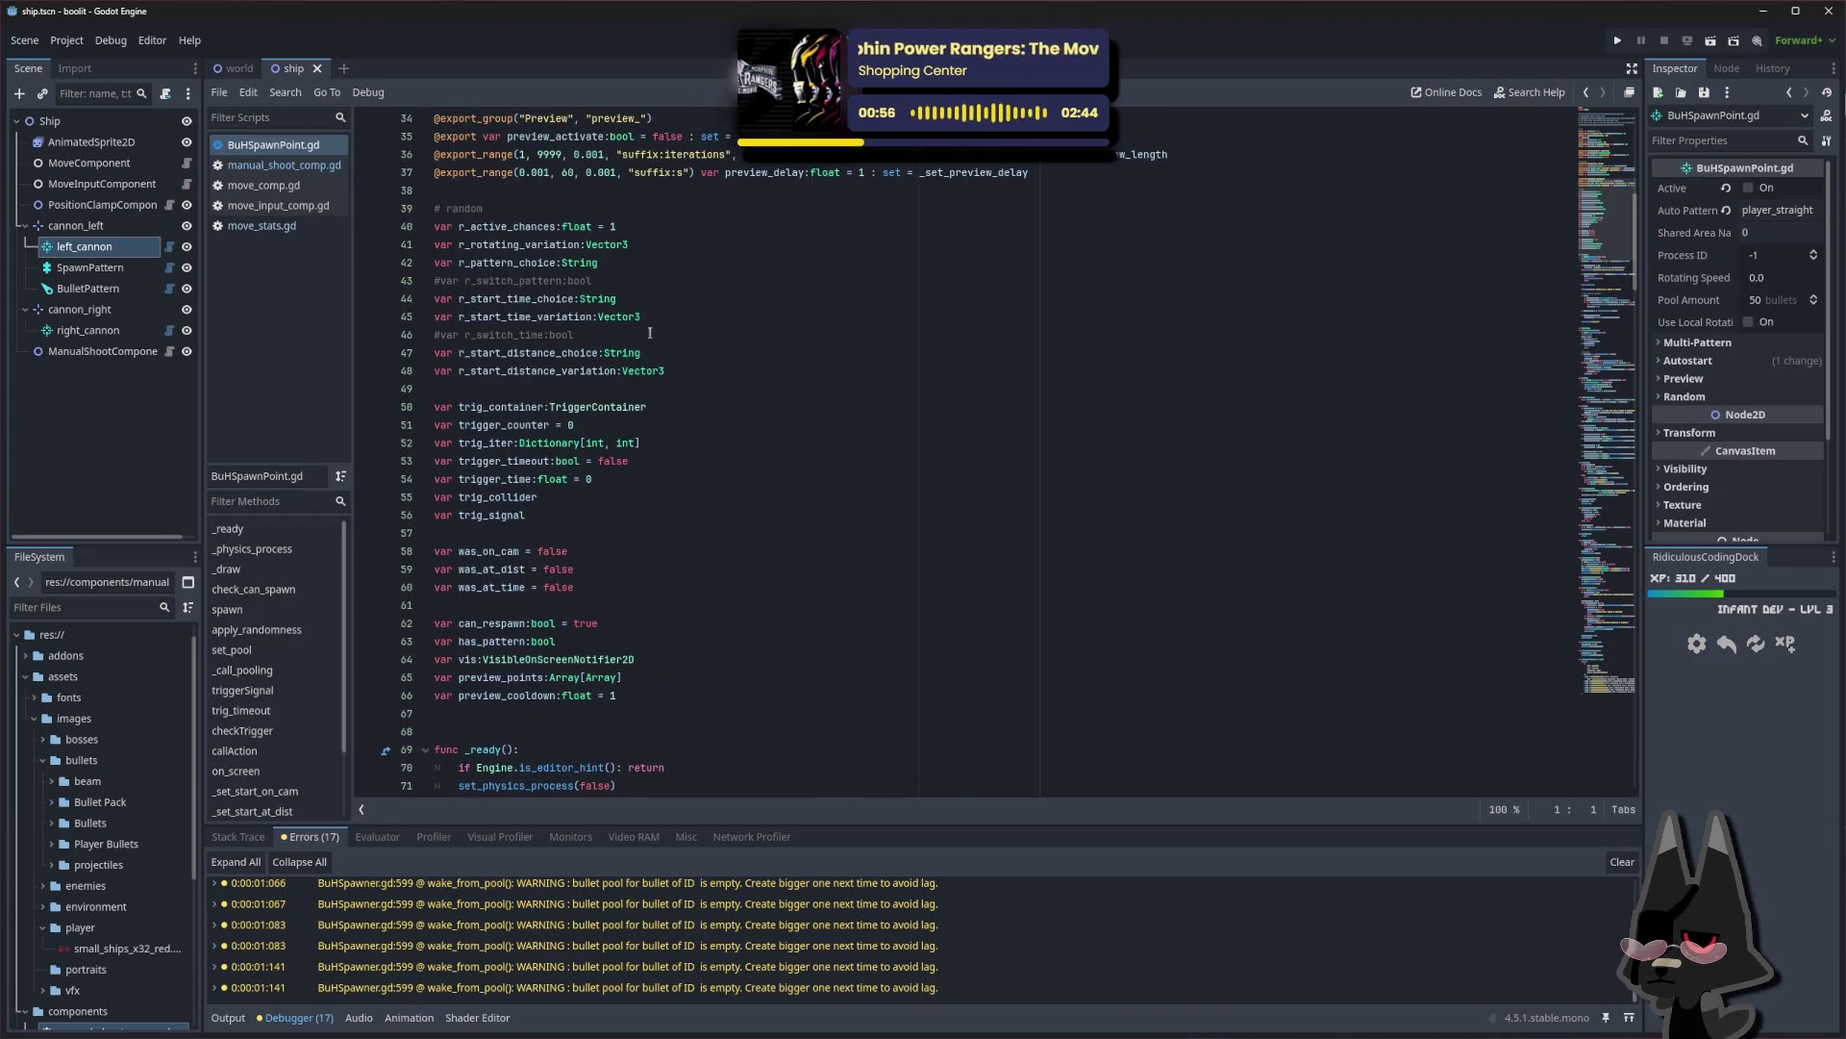
scroll(627, 268, "down", 3)
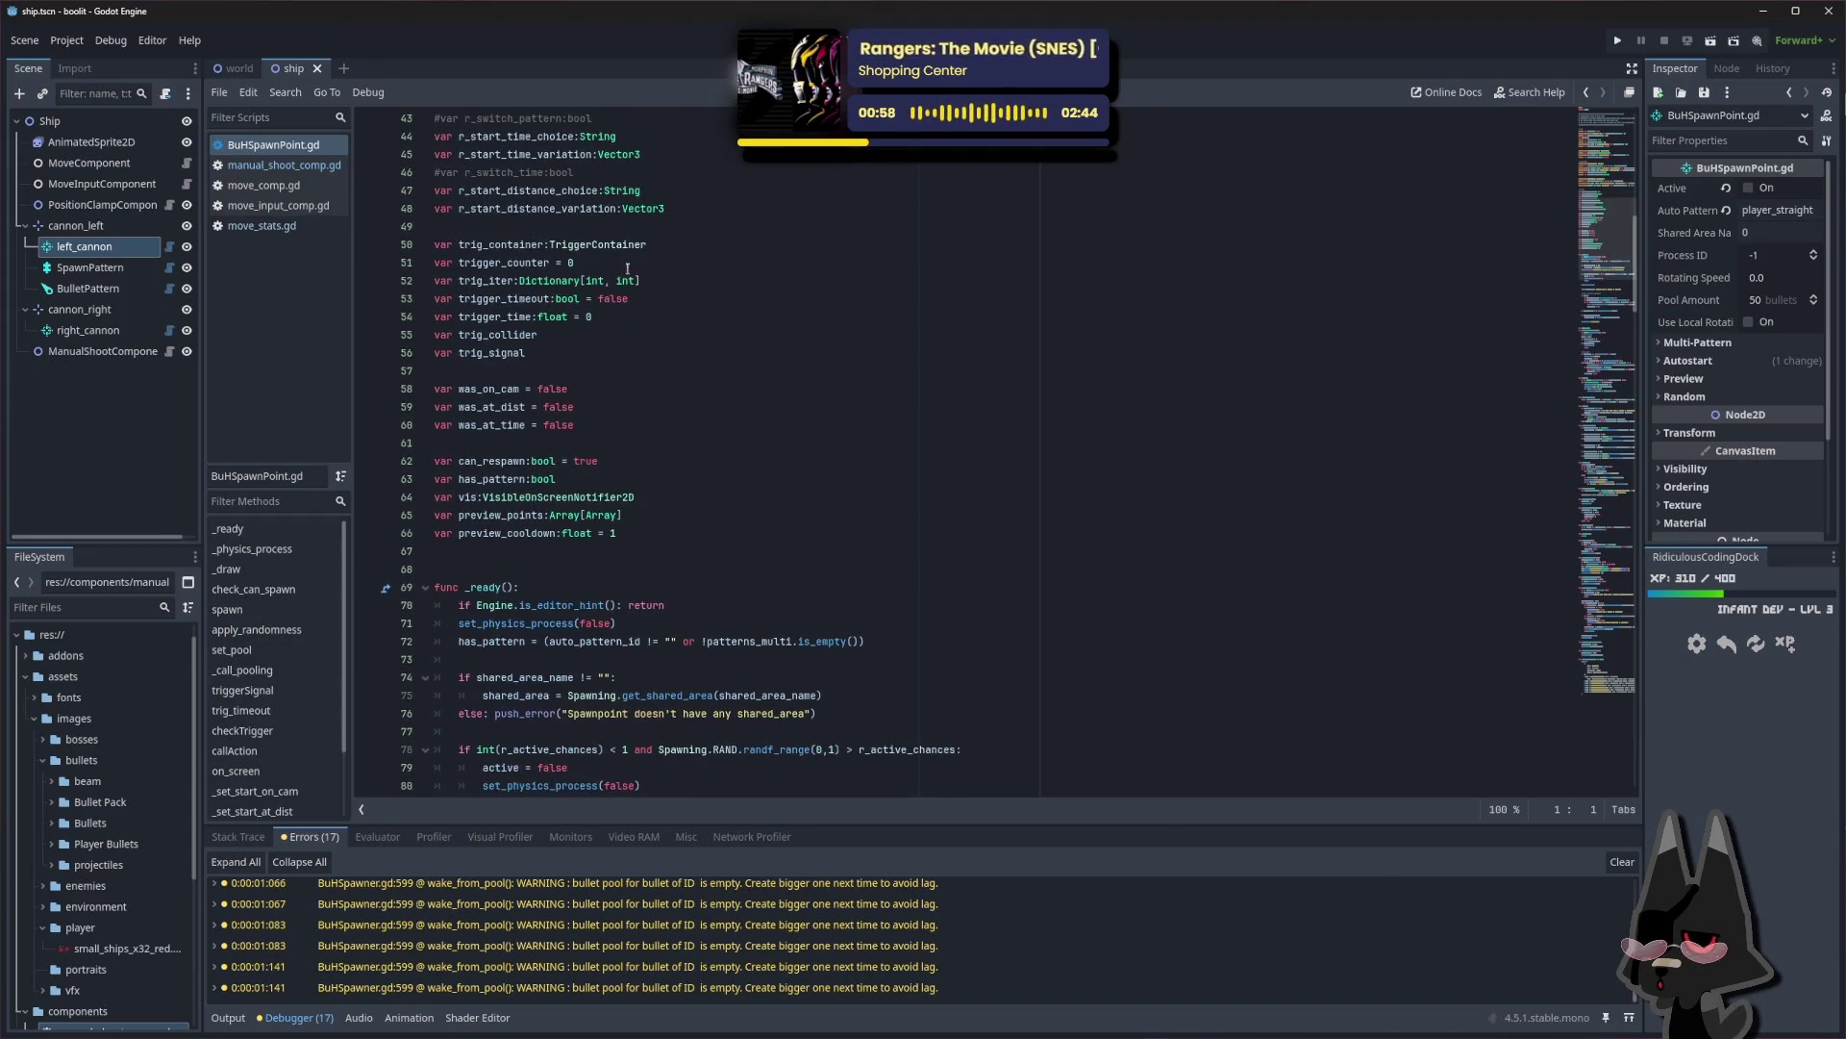
scroll(627, 268, "down", 4)
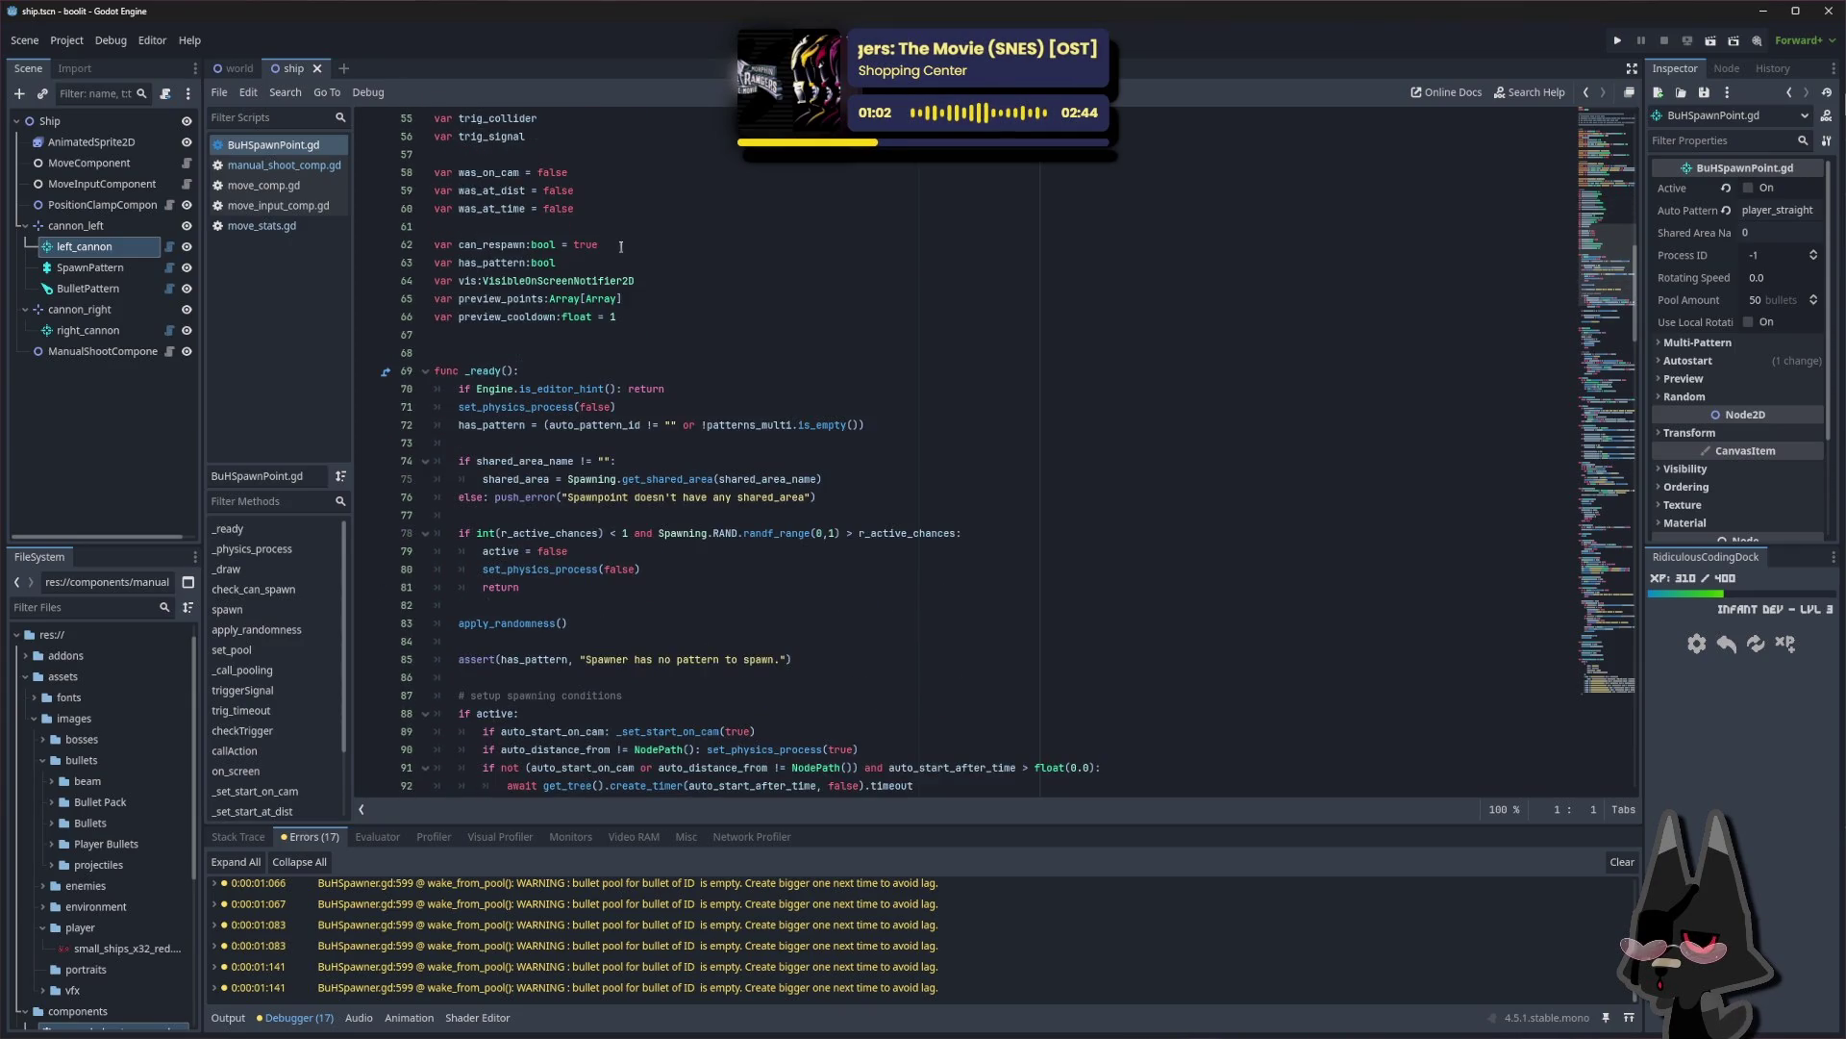
left_click(602, 262)
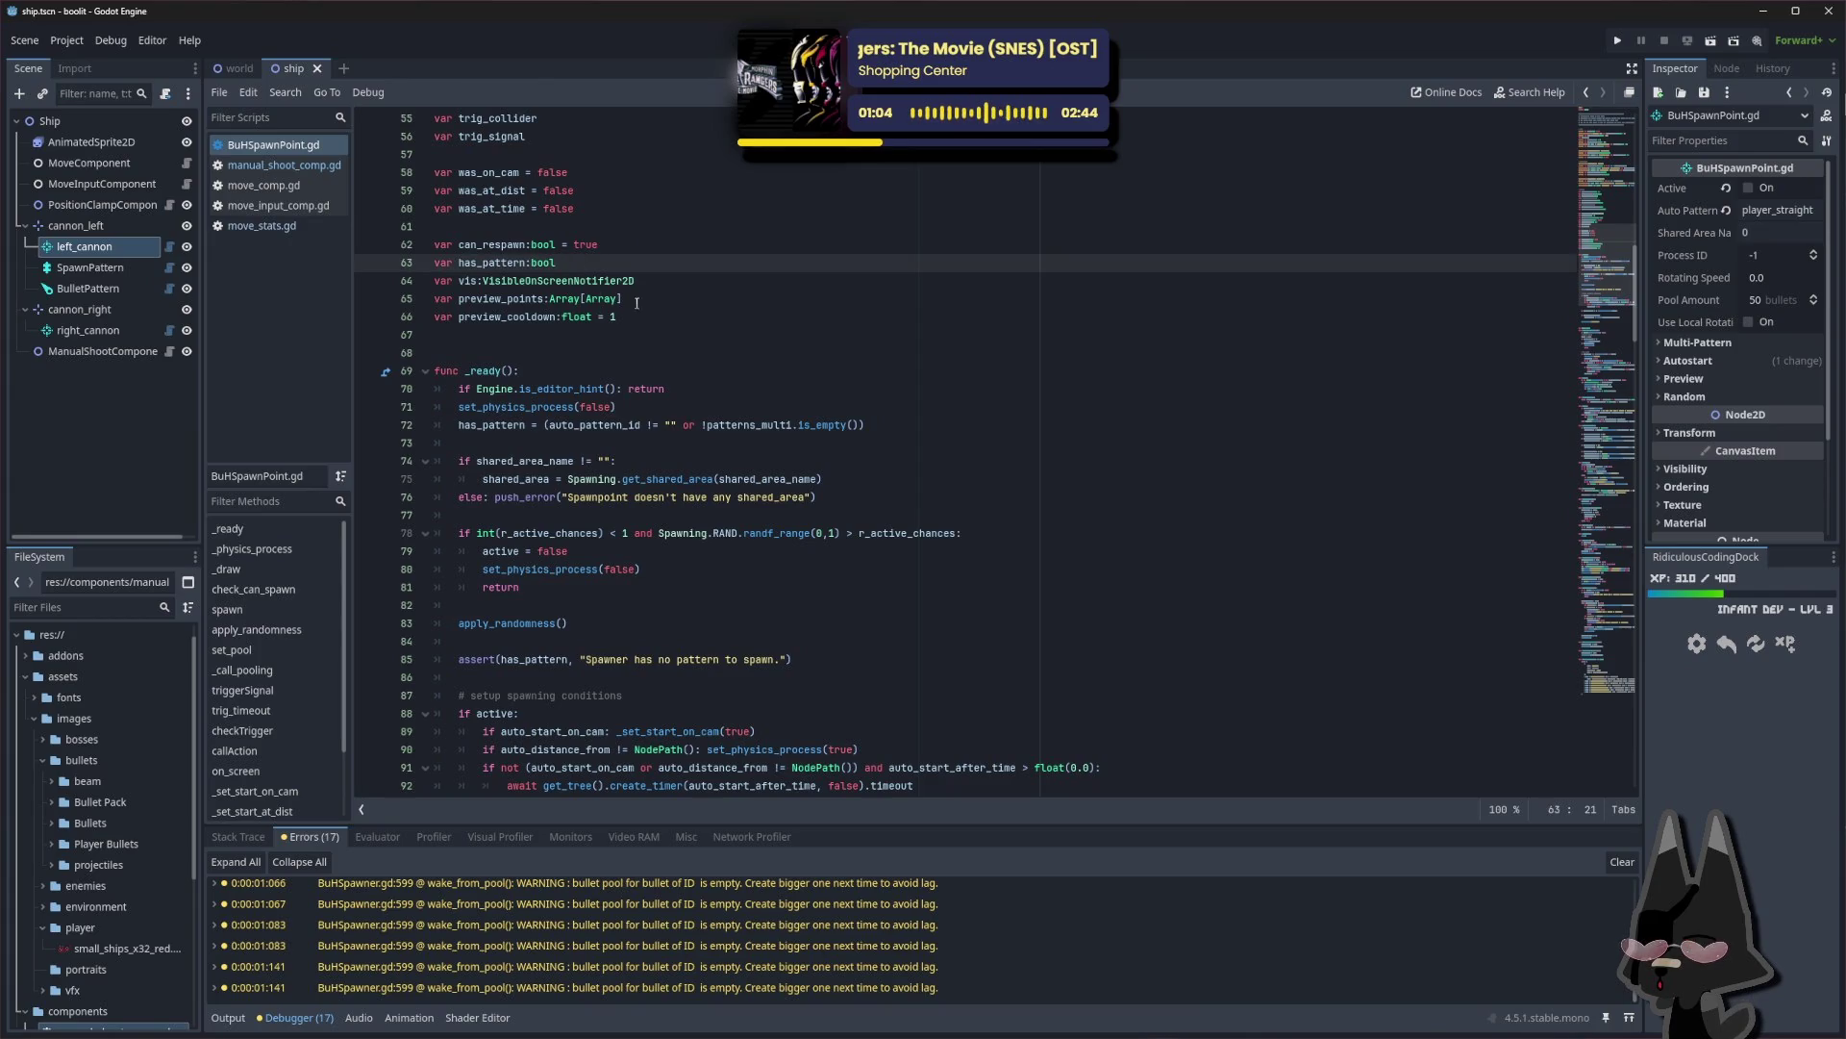
scroll(658, 301, "down", 3)
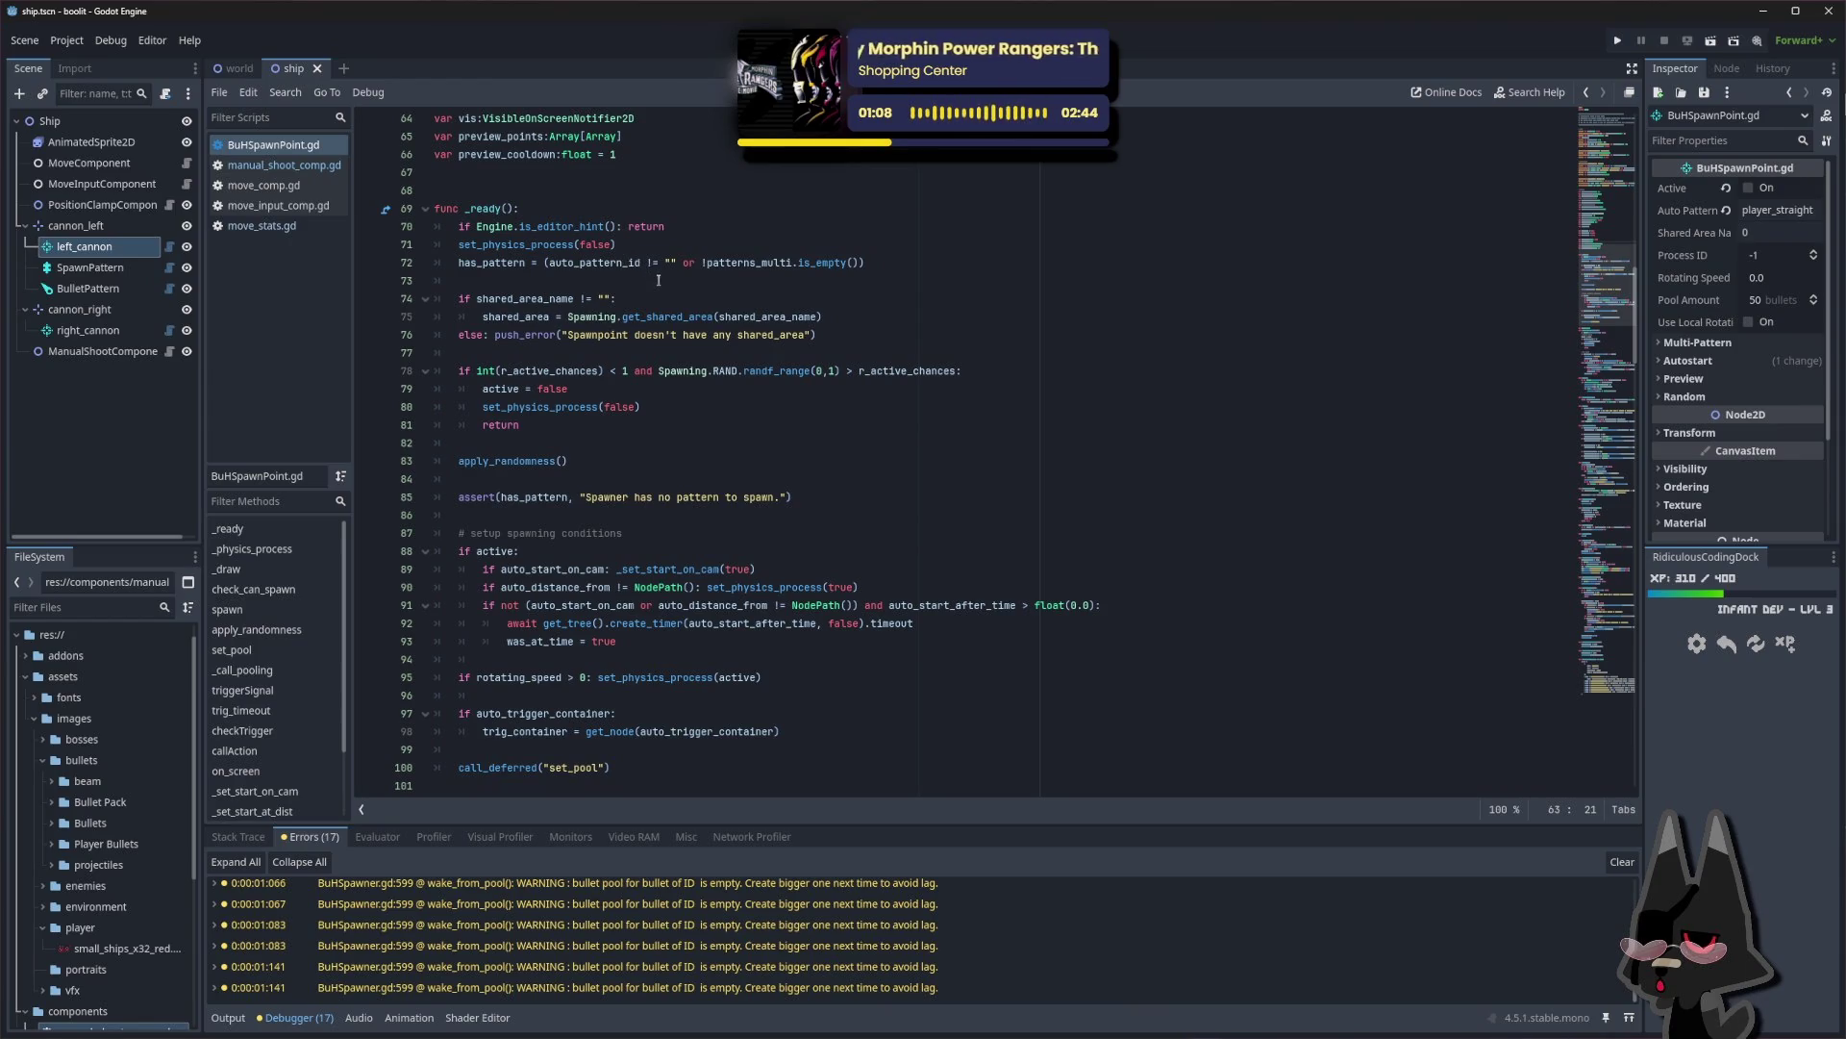
scroll(658, 280, "down", 20)
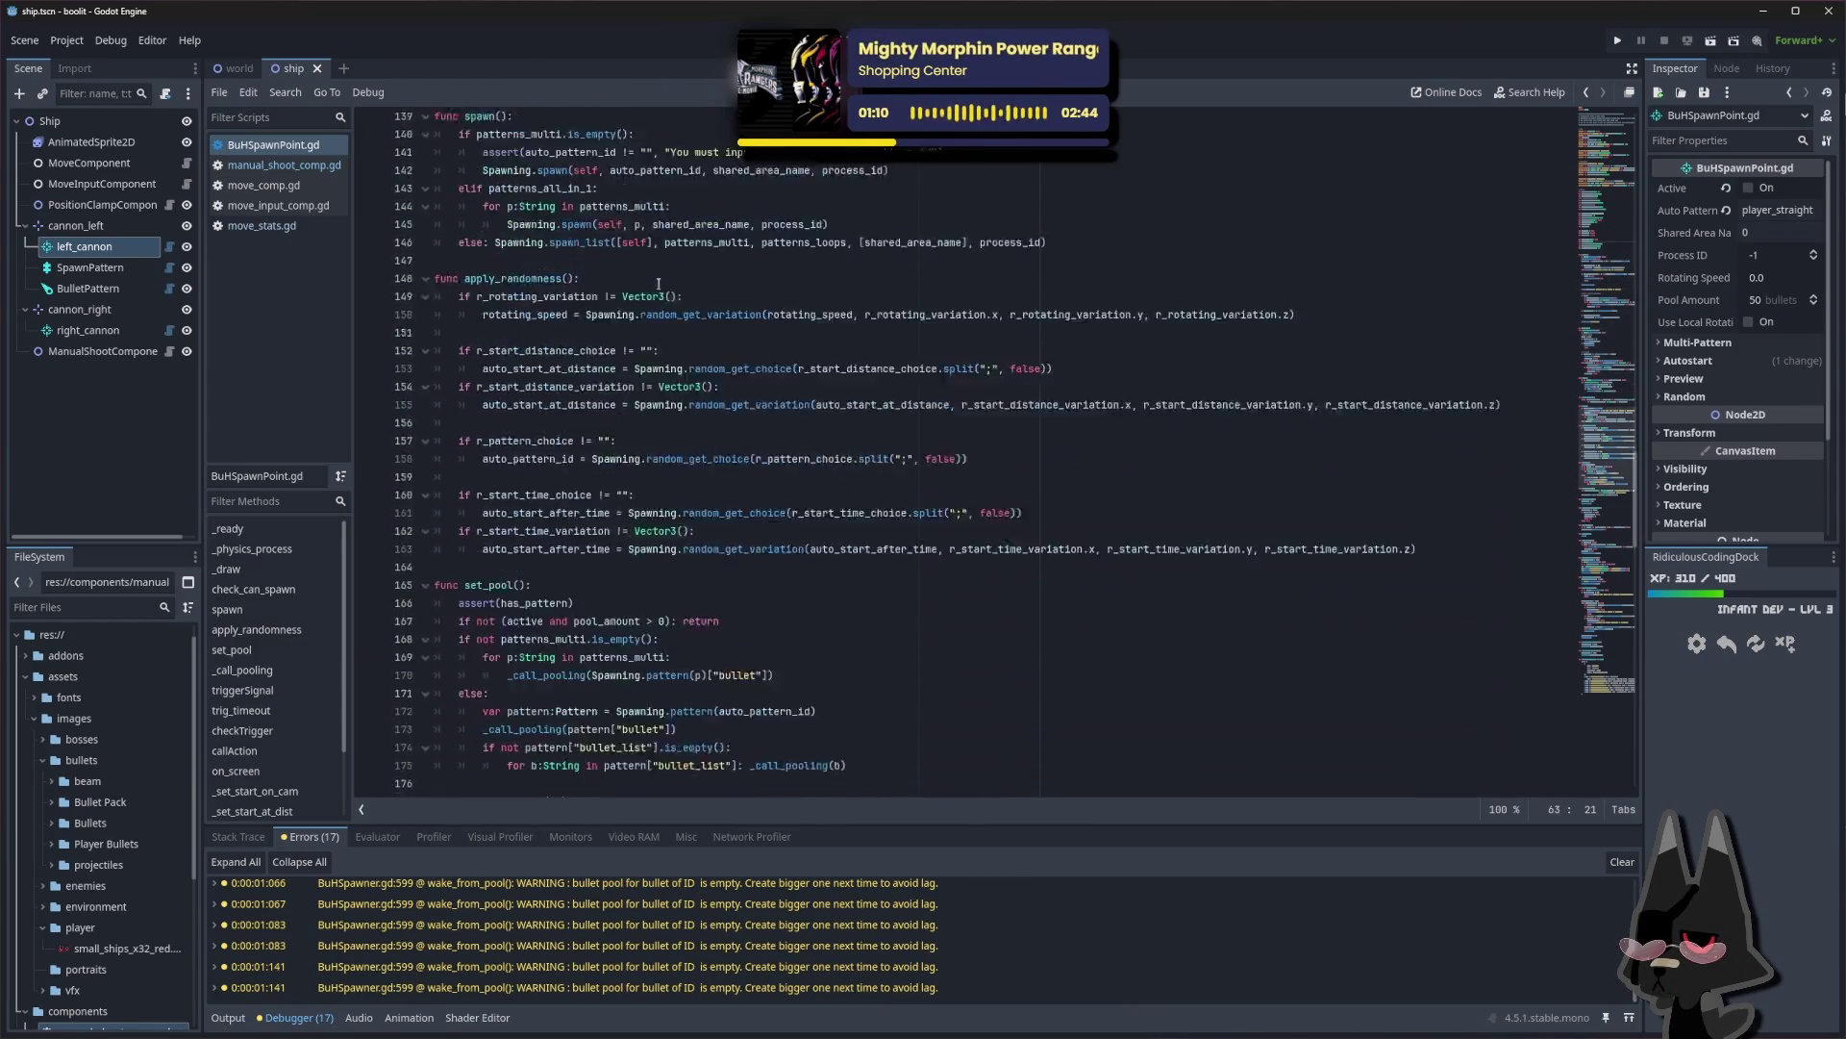
scroll(657, 284, "down", 20)
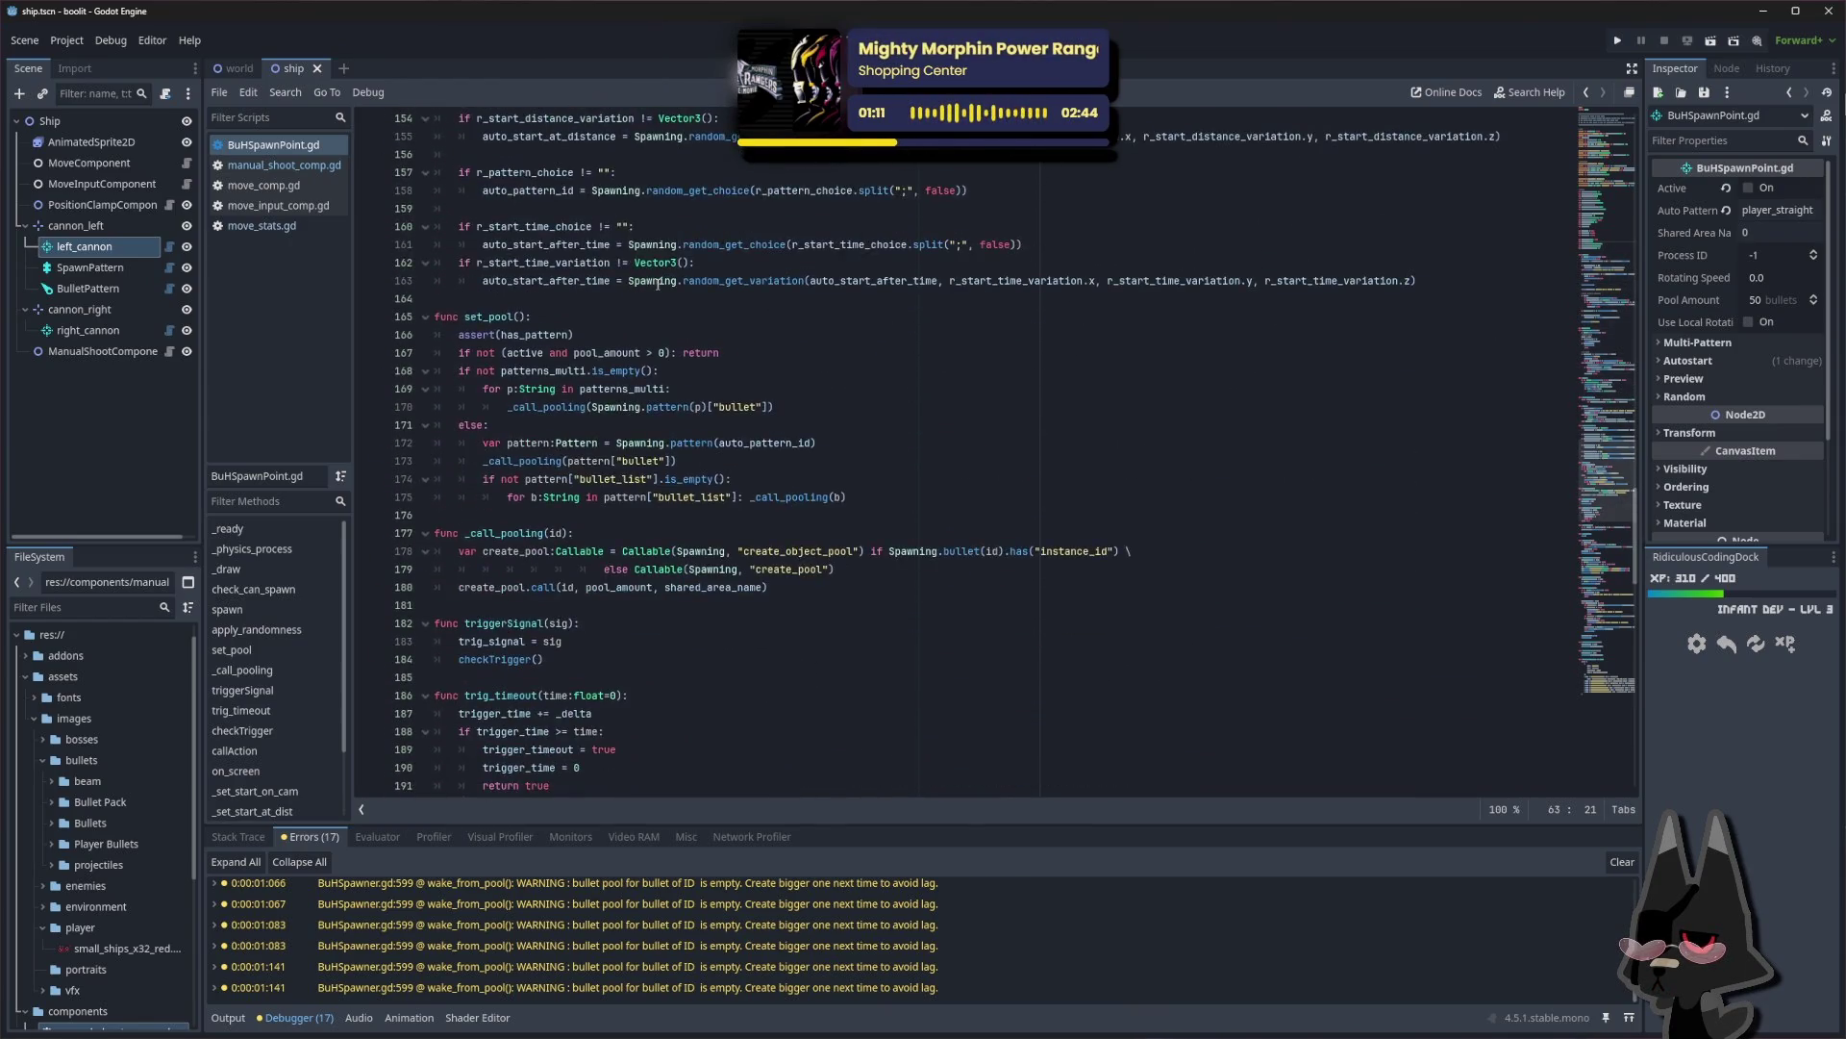
middle_click(279, 152)
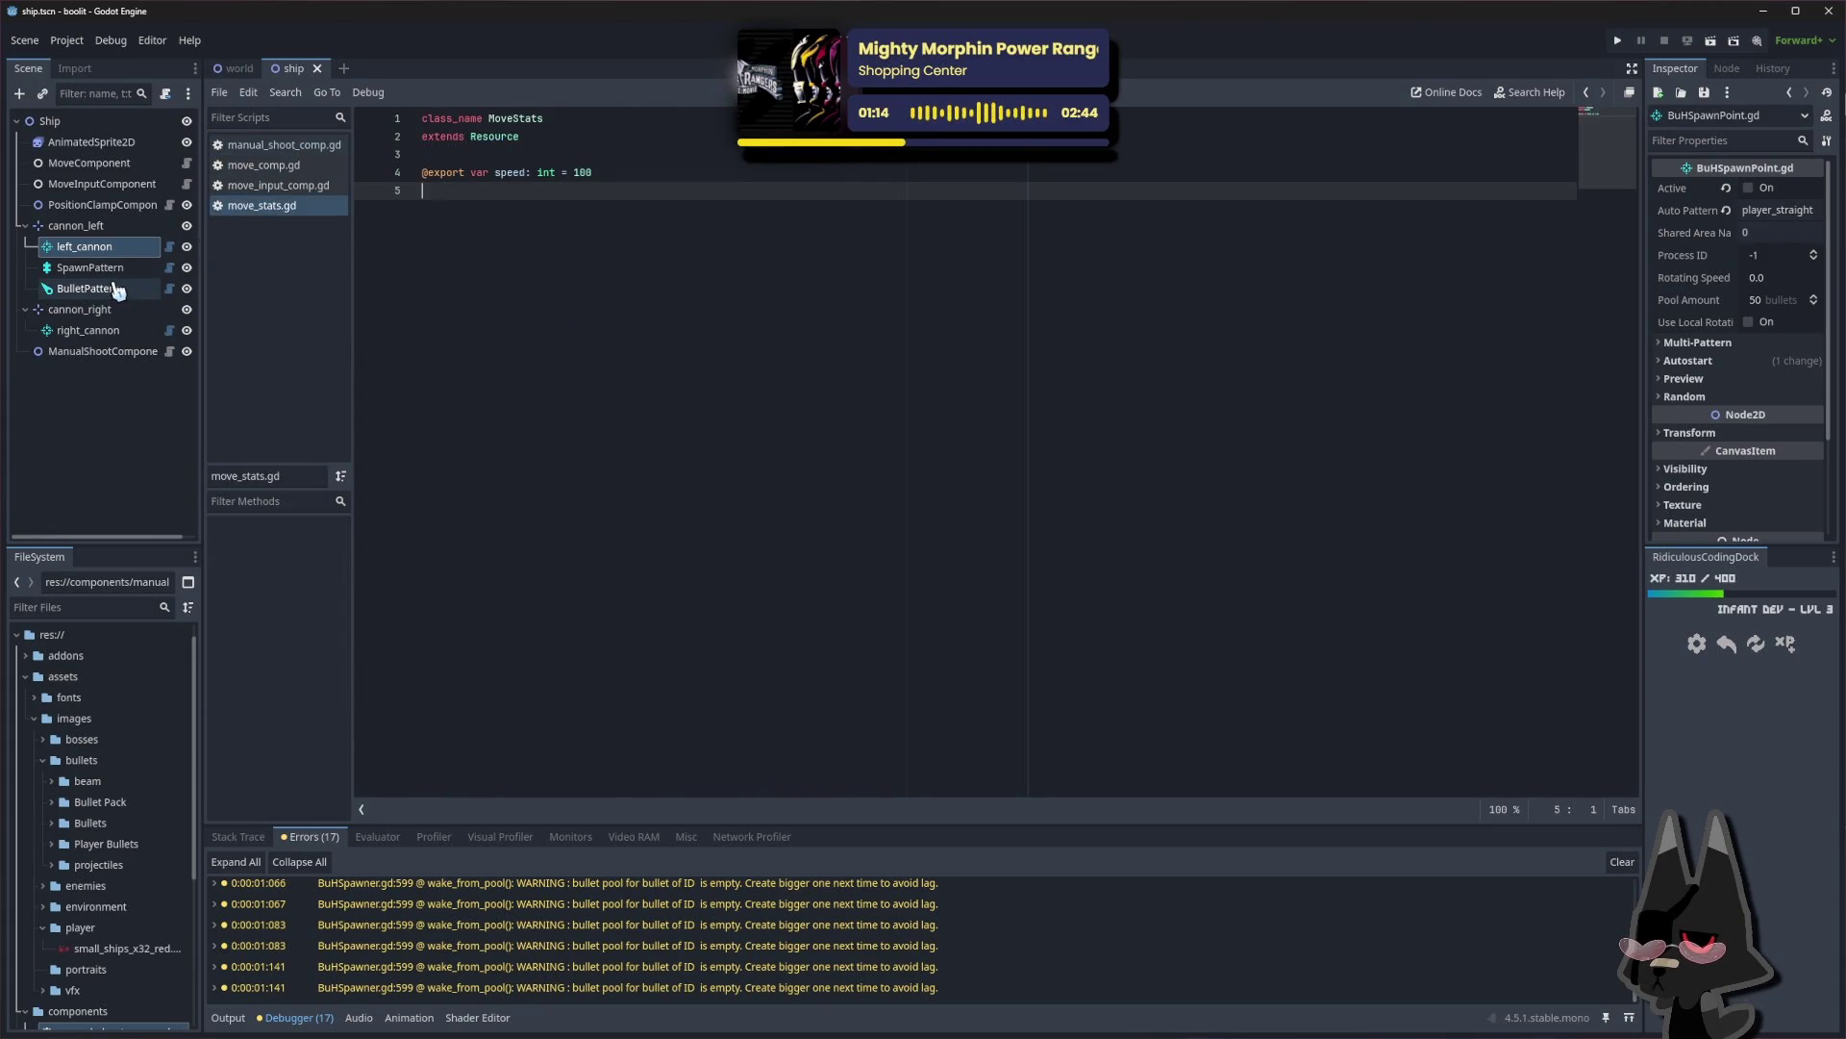
Start adding a child node from the Scene dock, then cancel the Create New Node dialog
left_click(108, 229)
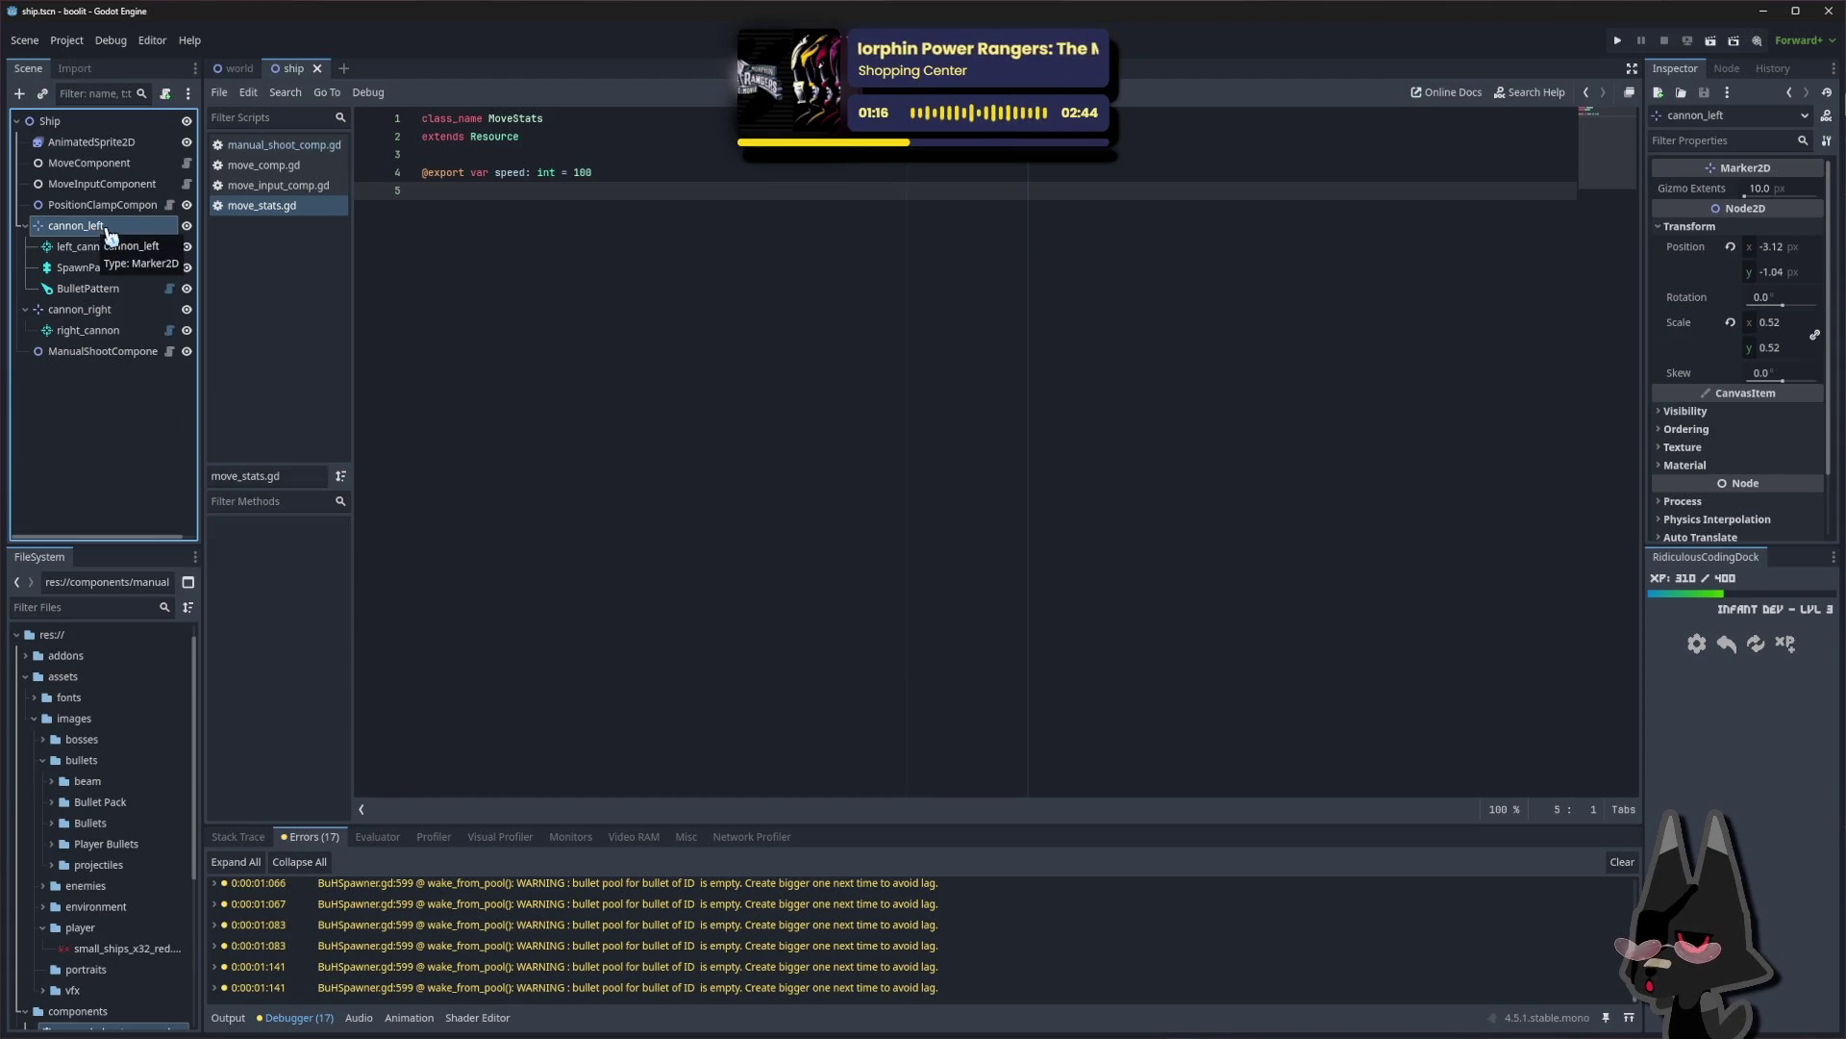
left_click(125, 430)
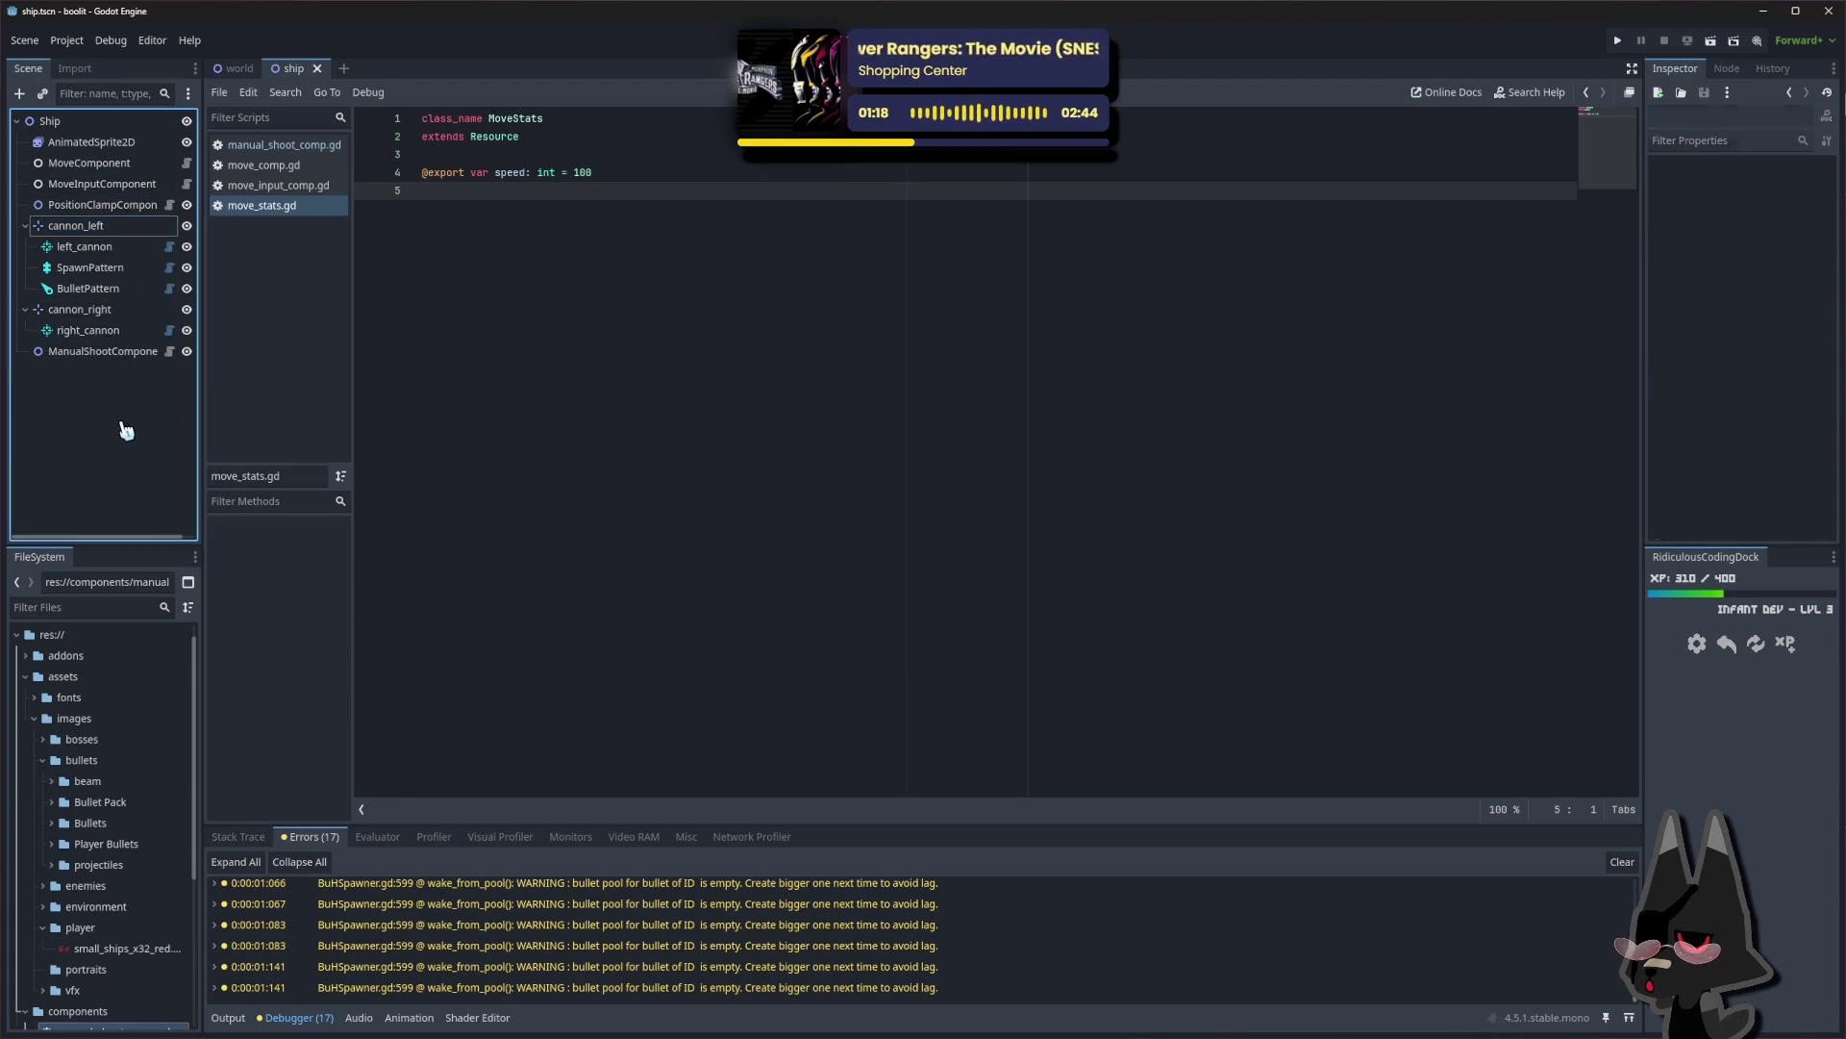
right_click(84, 430)
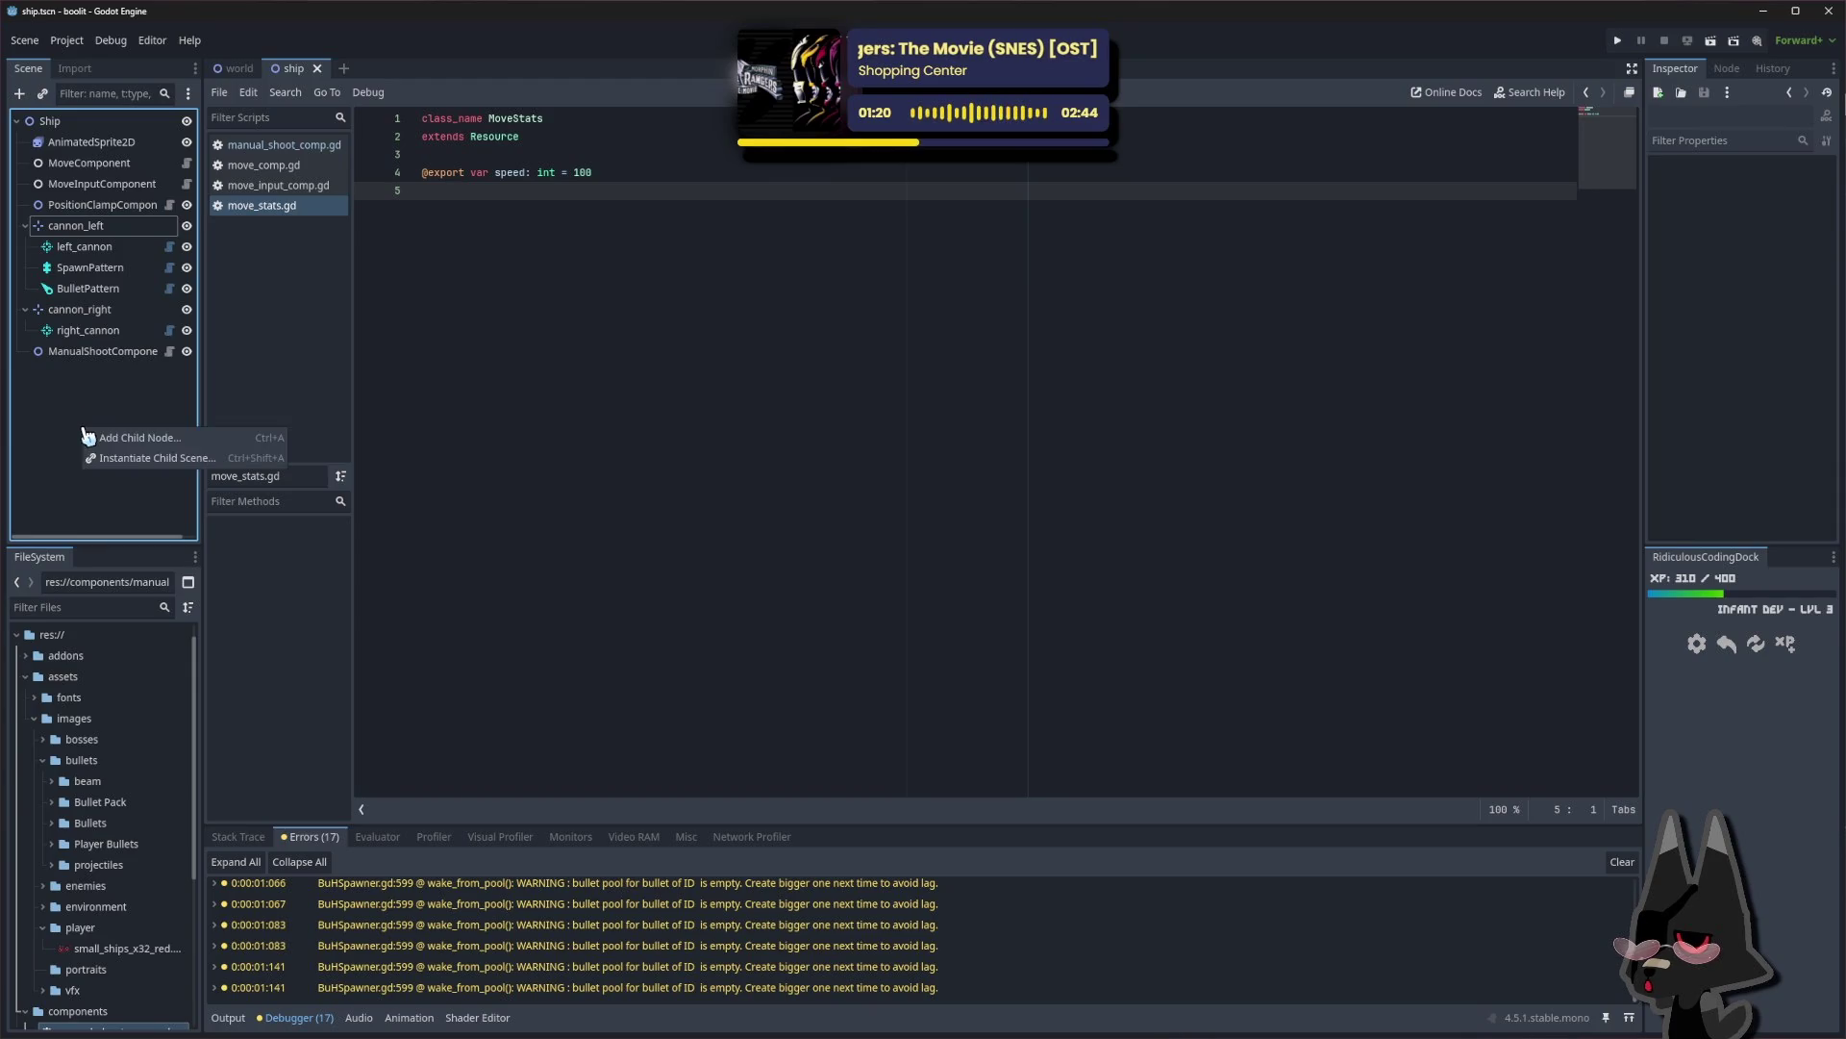
left_click(121, 440)
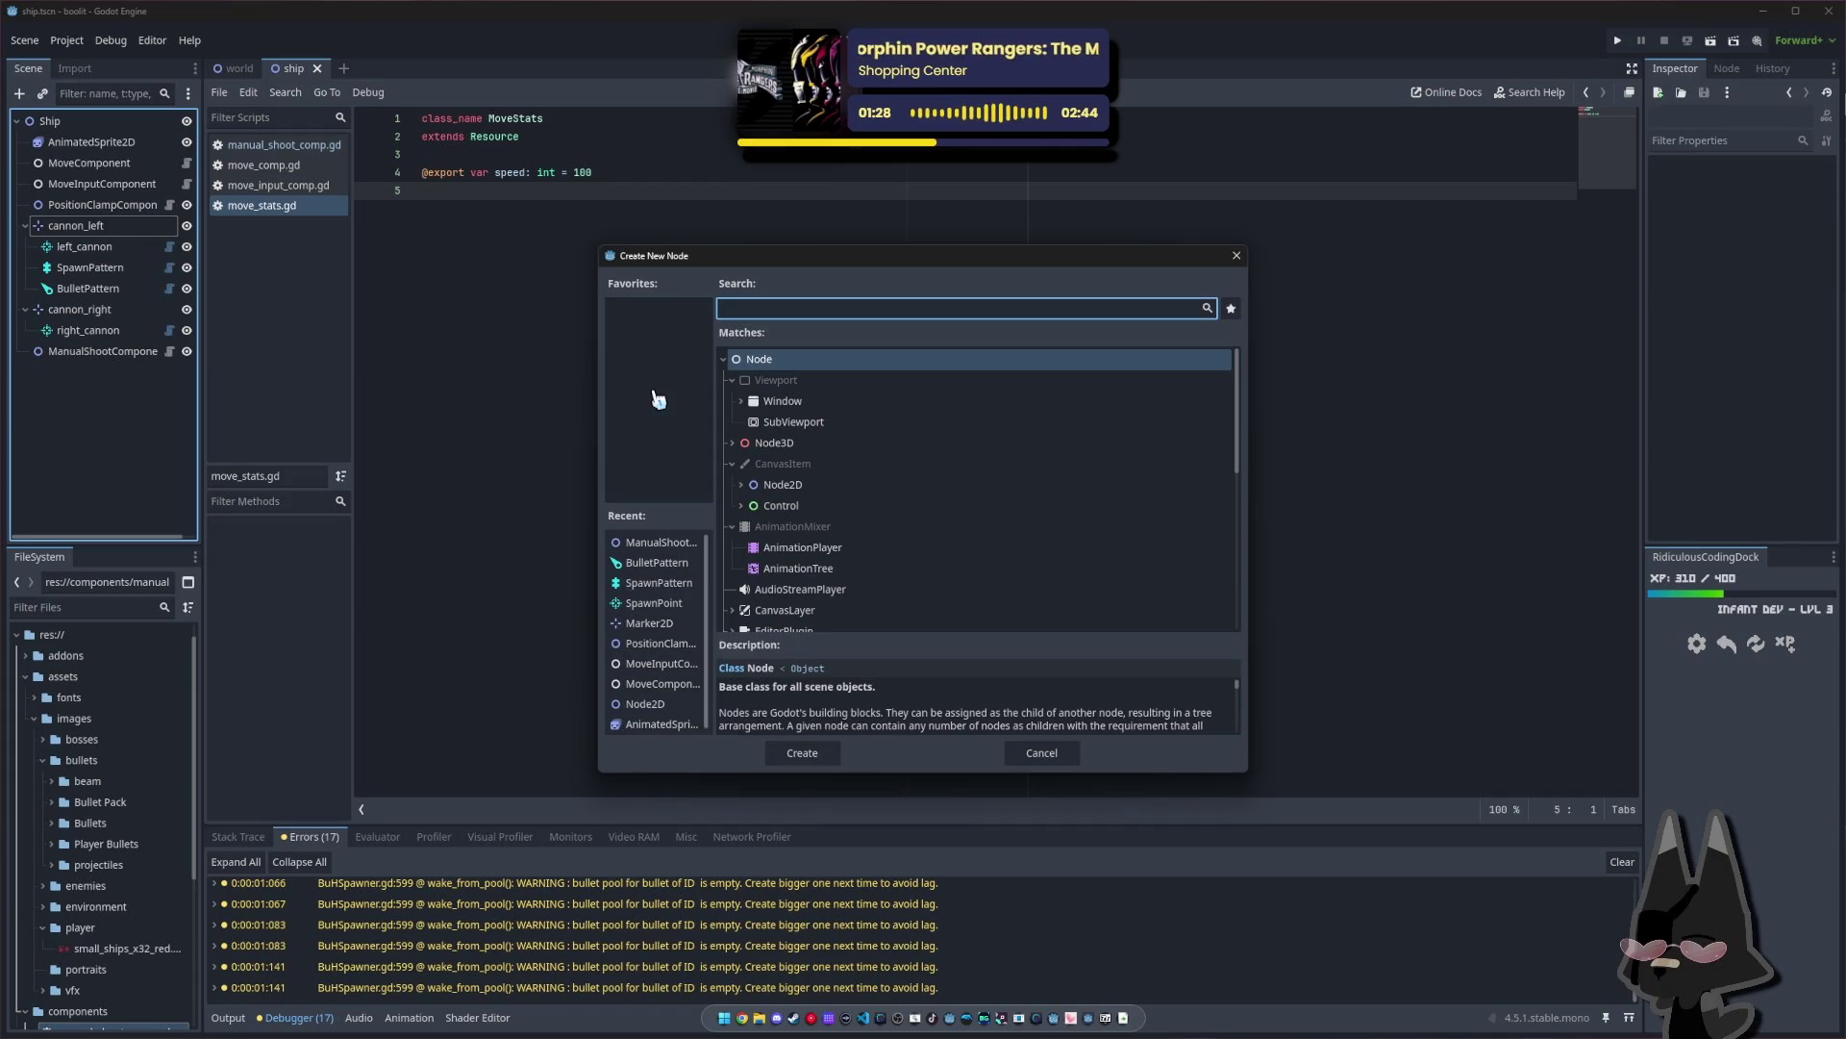
left_click(1043, 752)
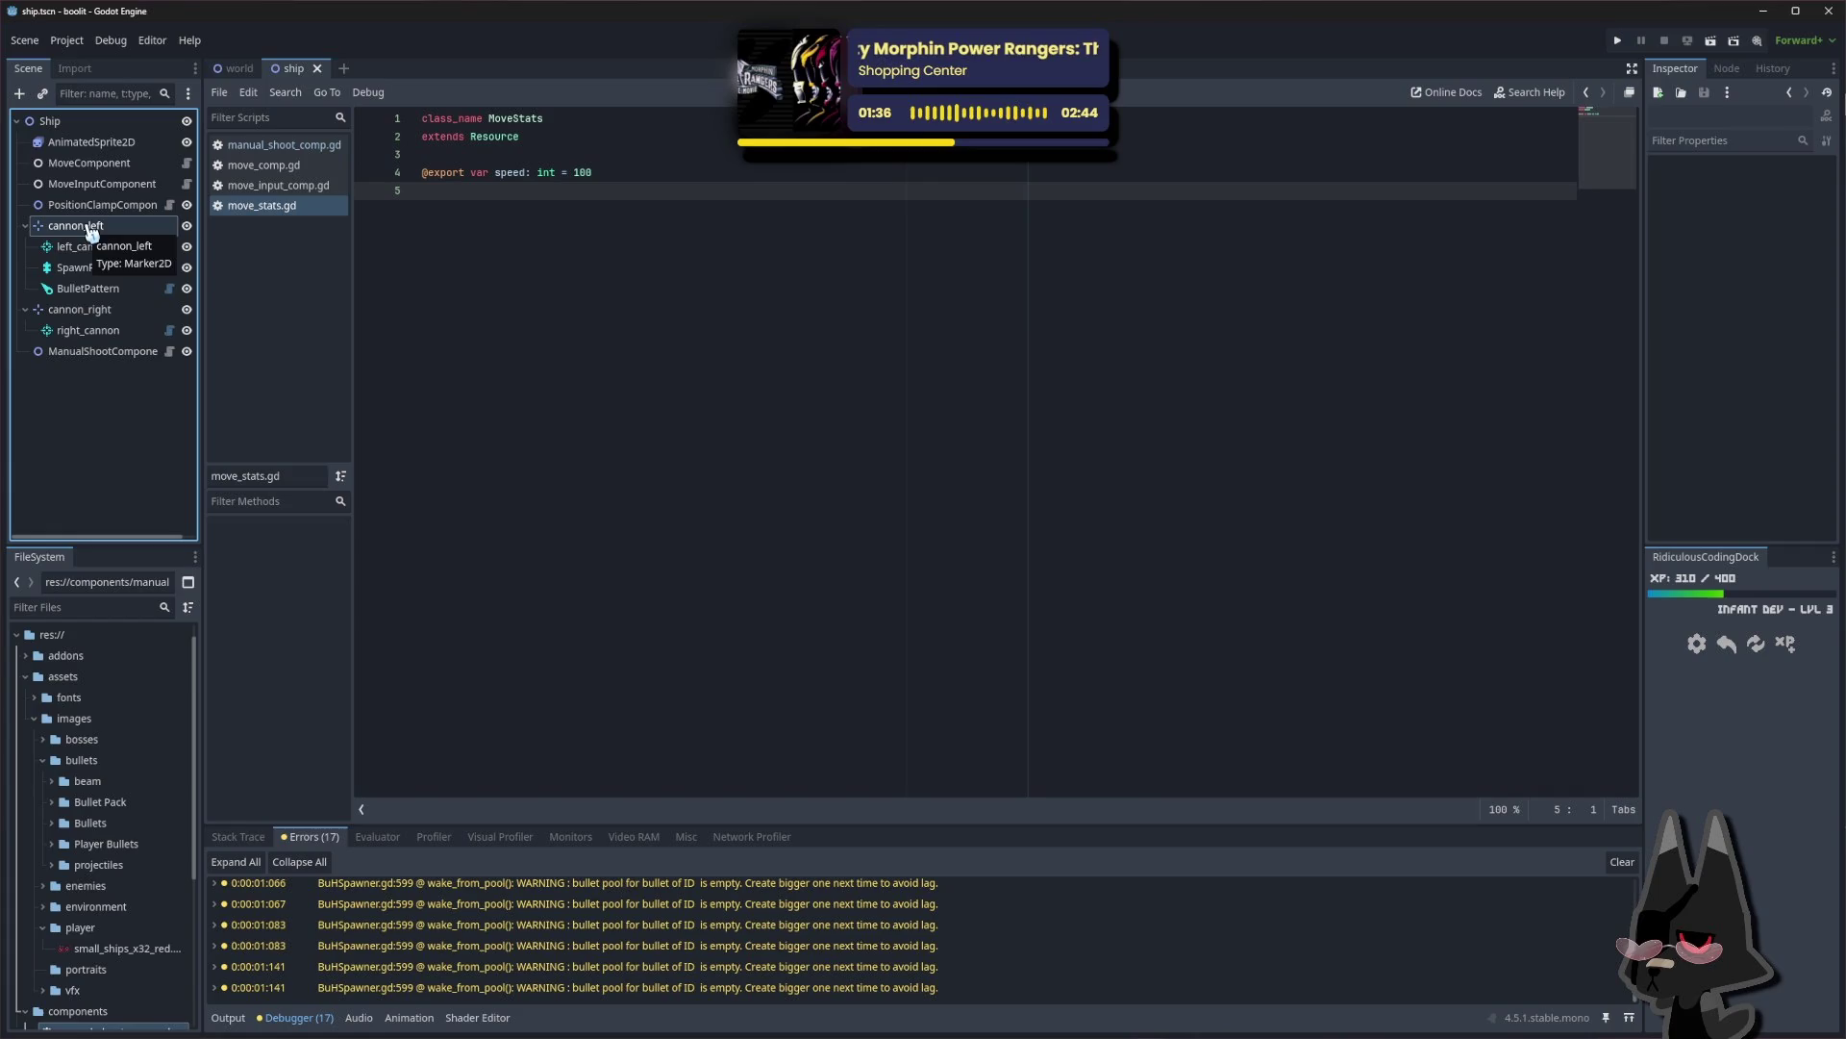
Select the ManualShootComponent node to show it in the Inspector
right_click(90, 396)
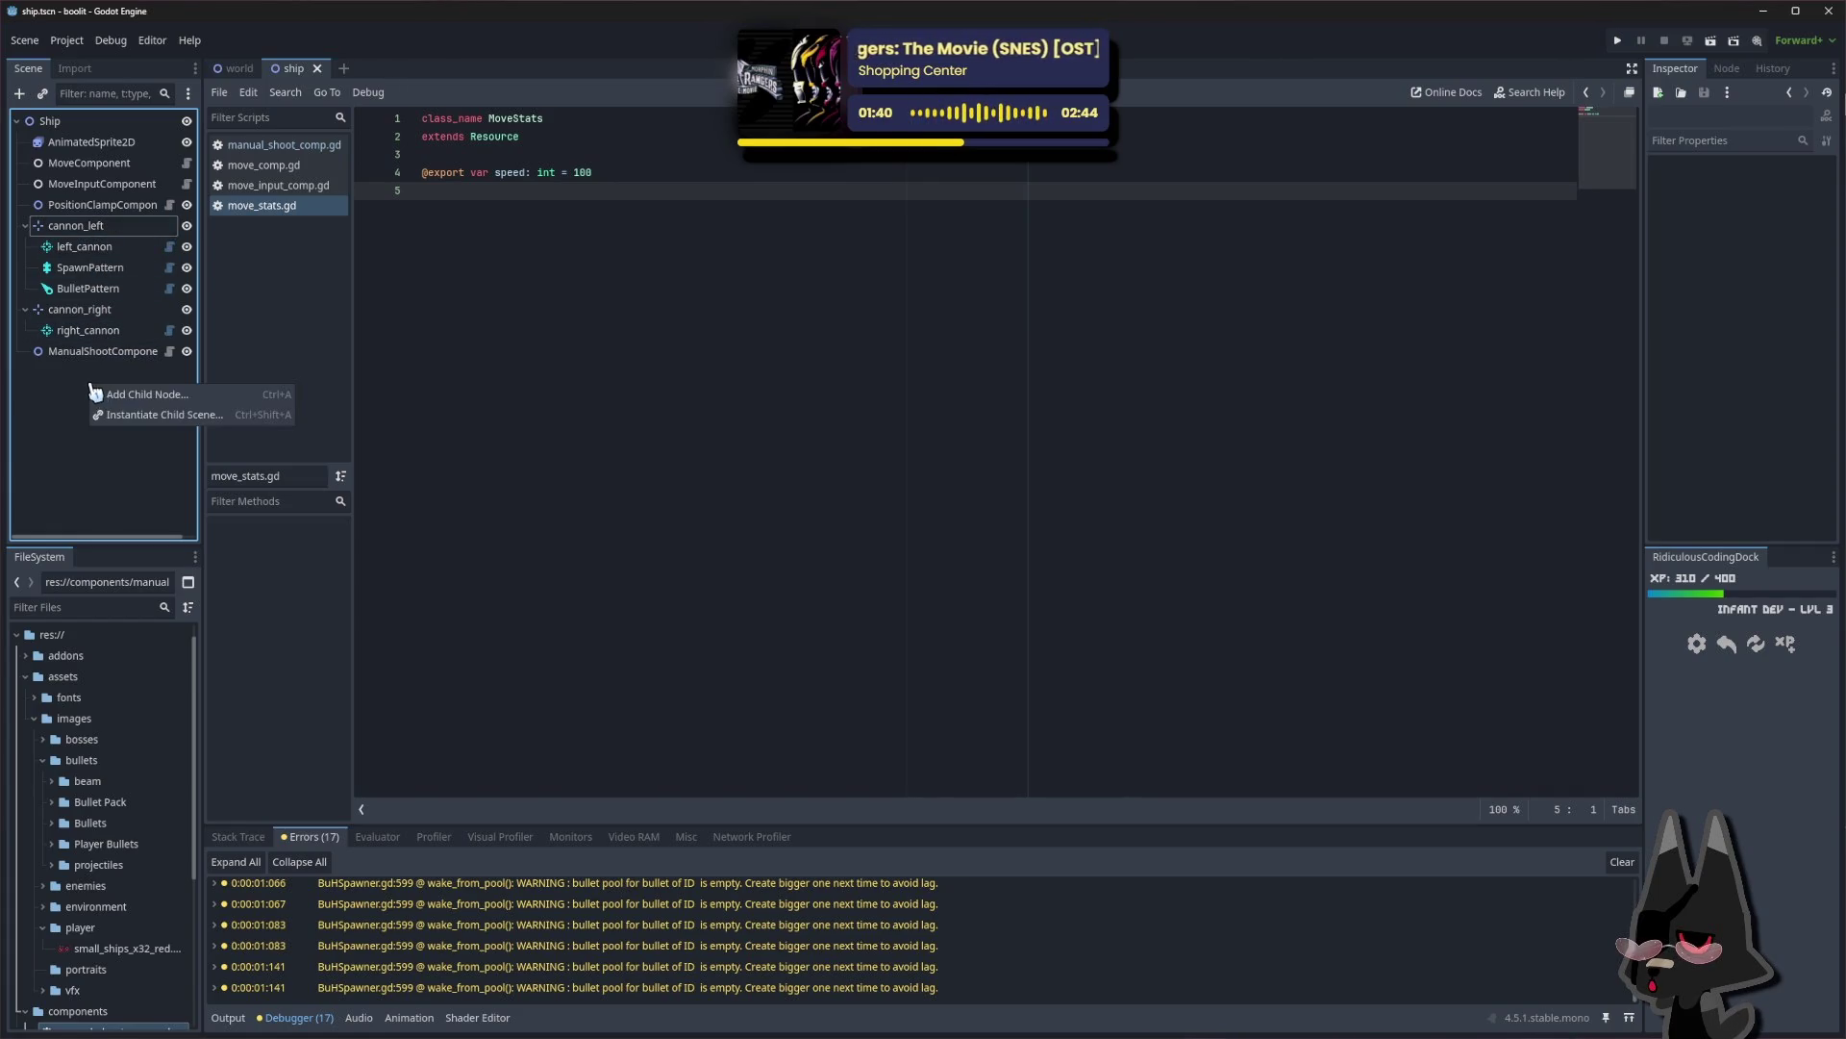
left_click(68, 370)
left_click(75, 356)
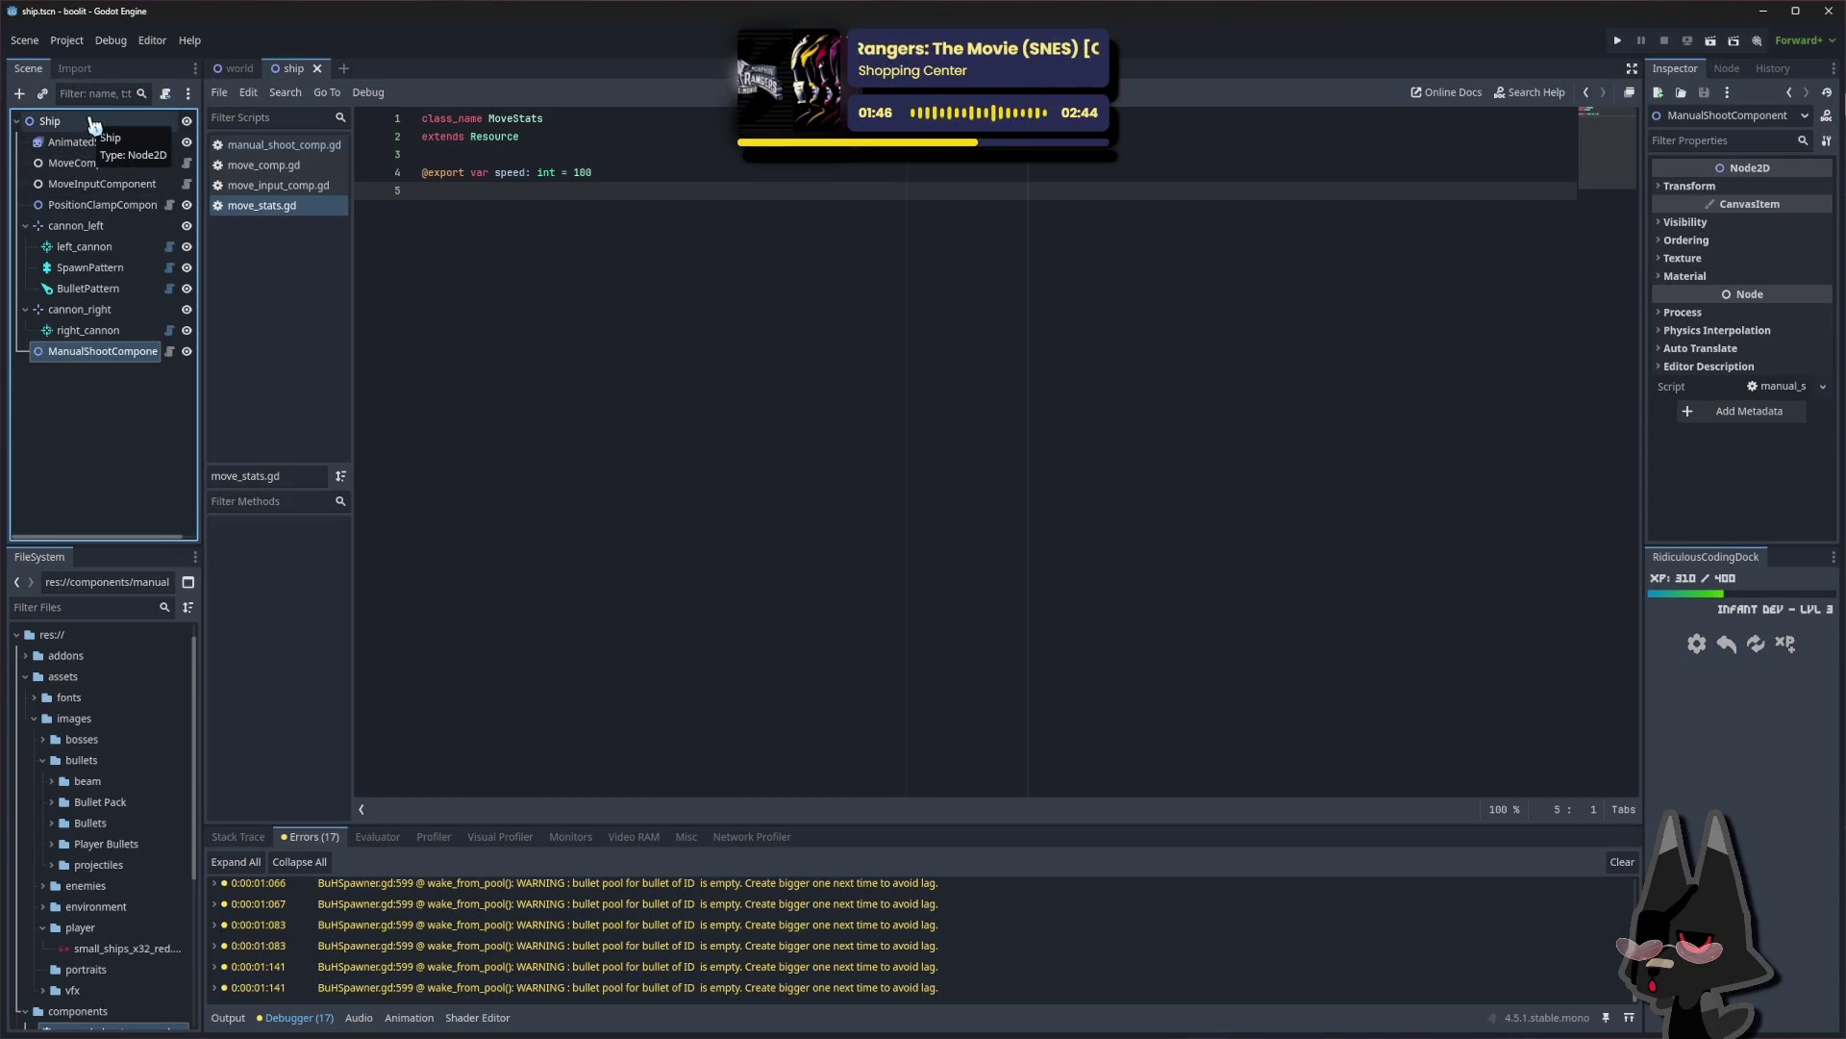
Add a Timer child node under ManualShootComponent
right_click(79, 353)
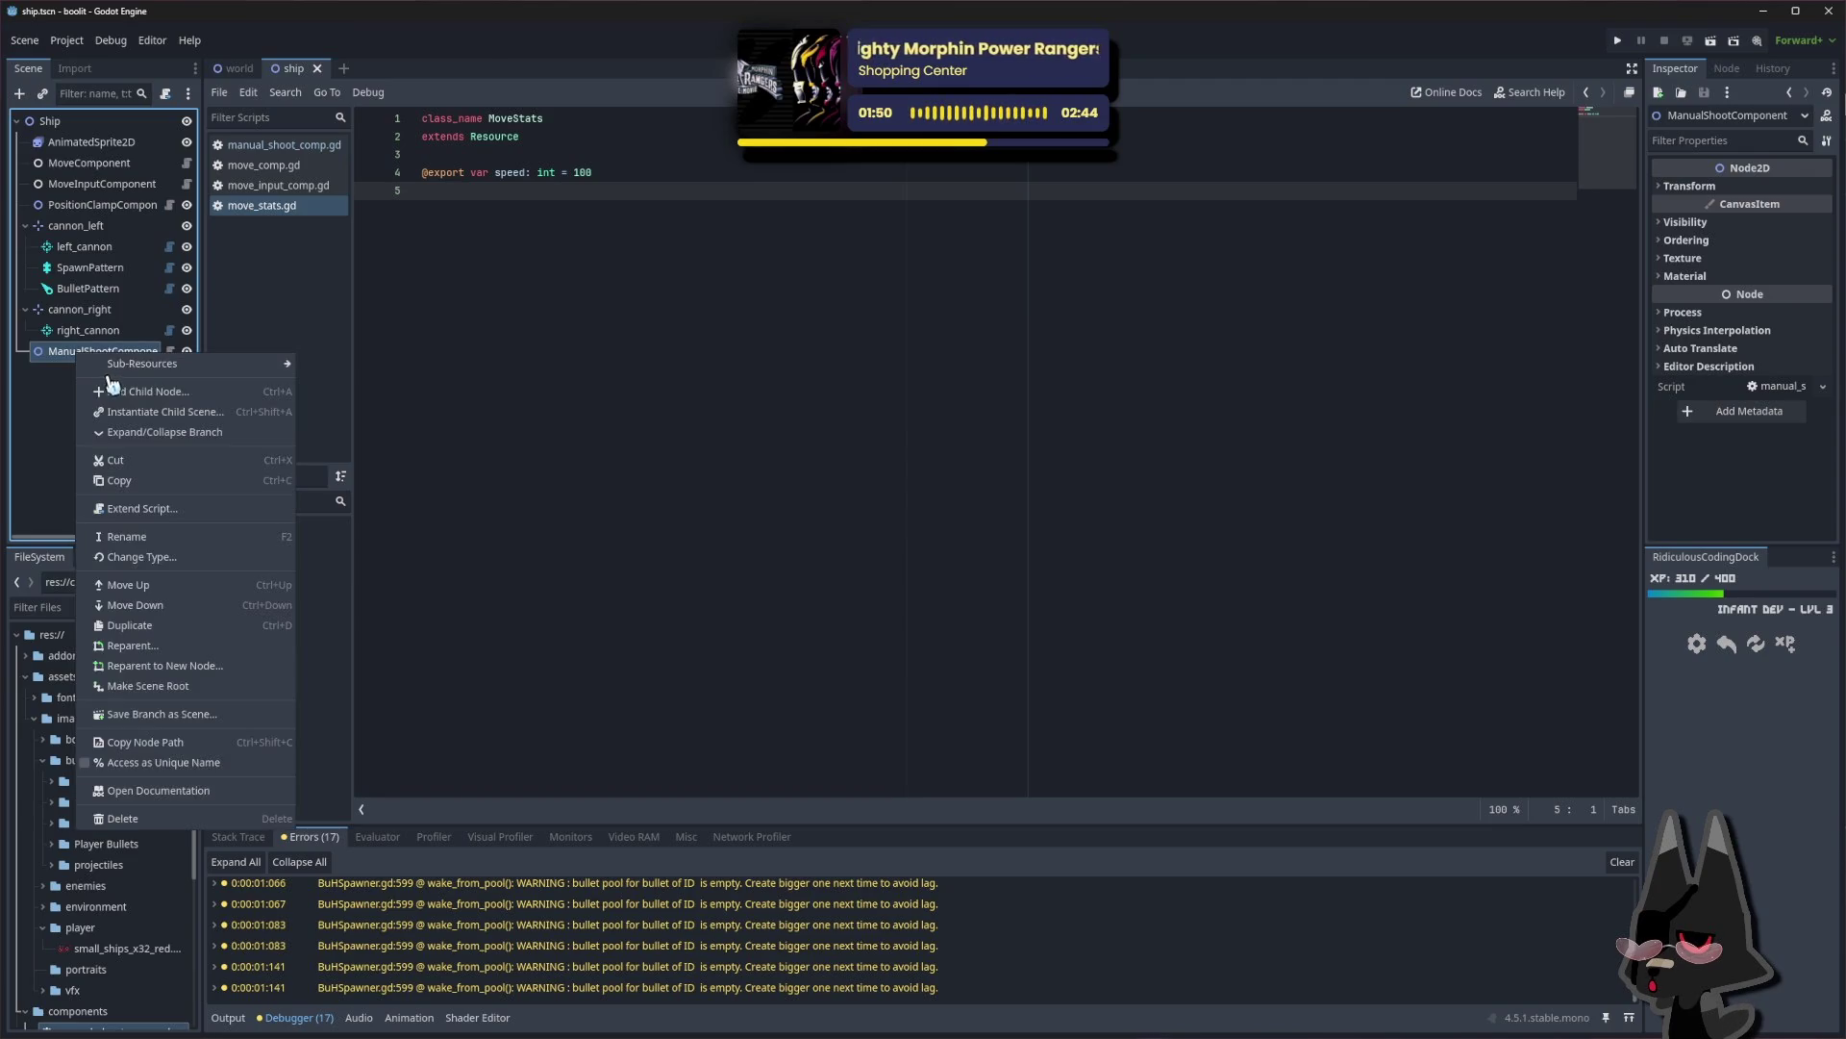
left_click(146, 394)
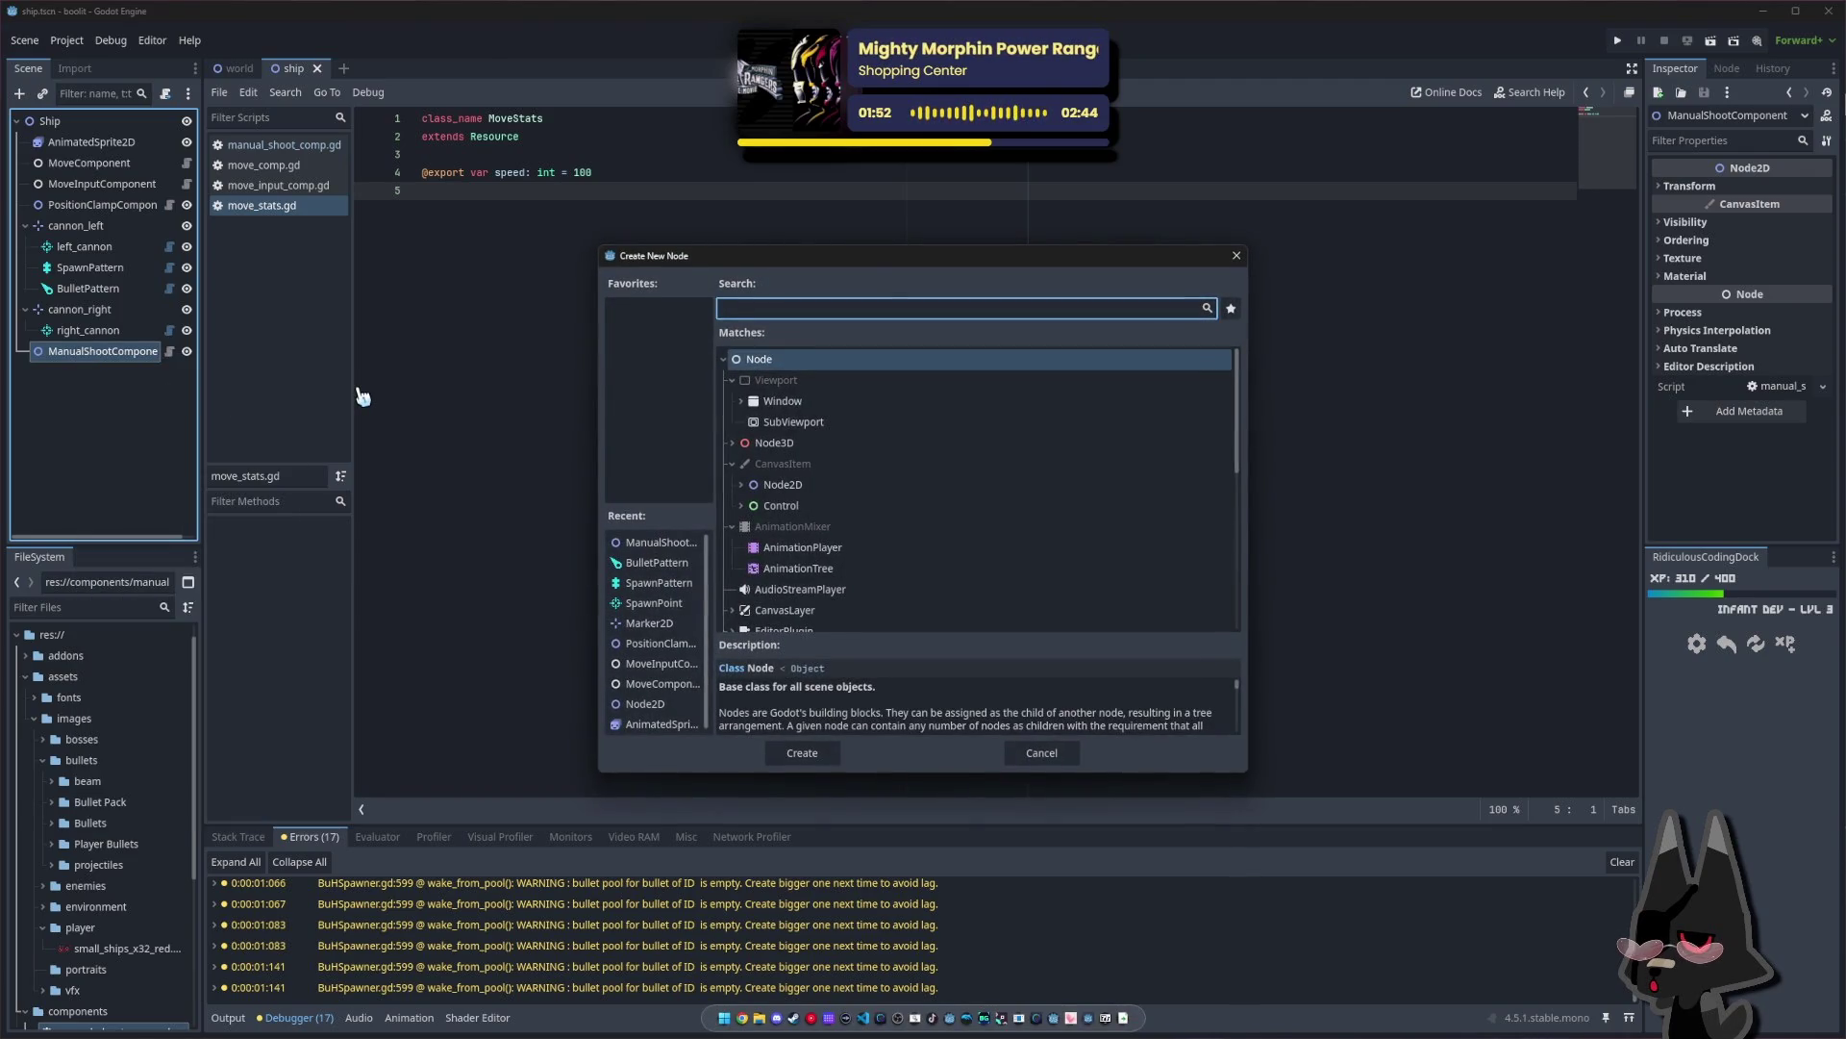
type("timer")
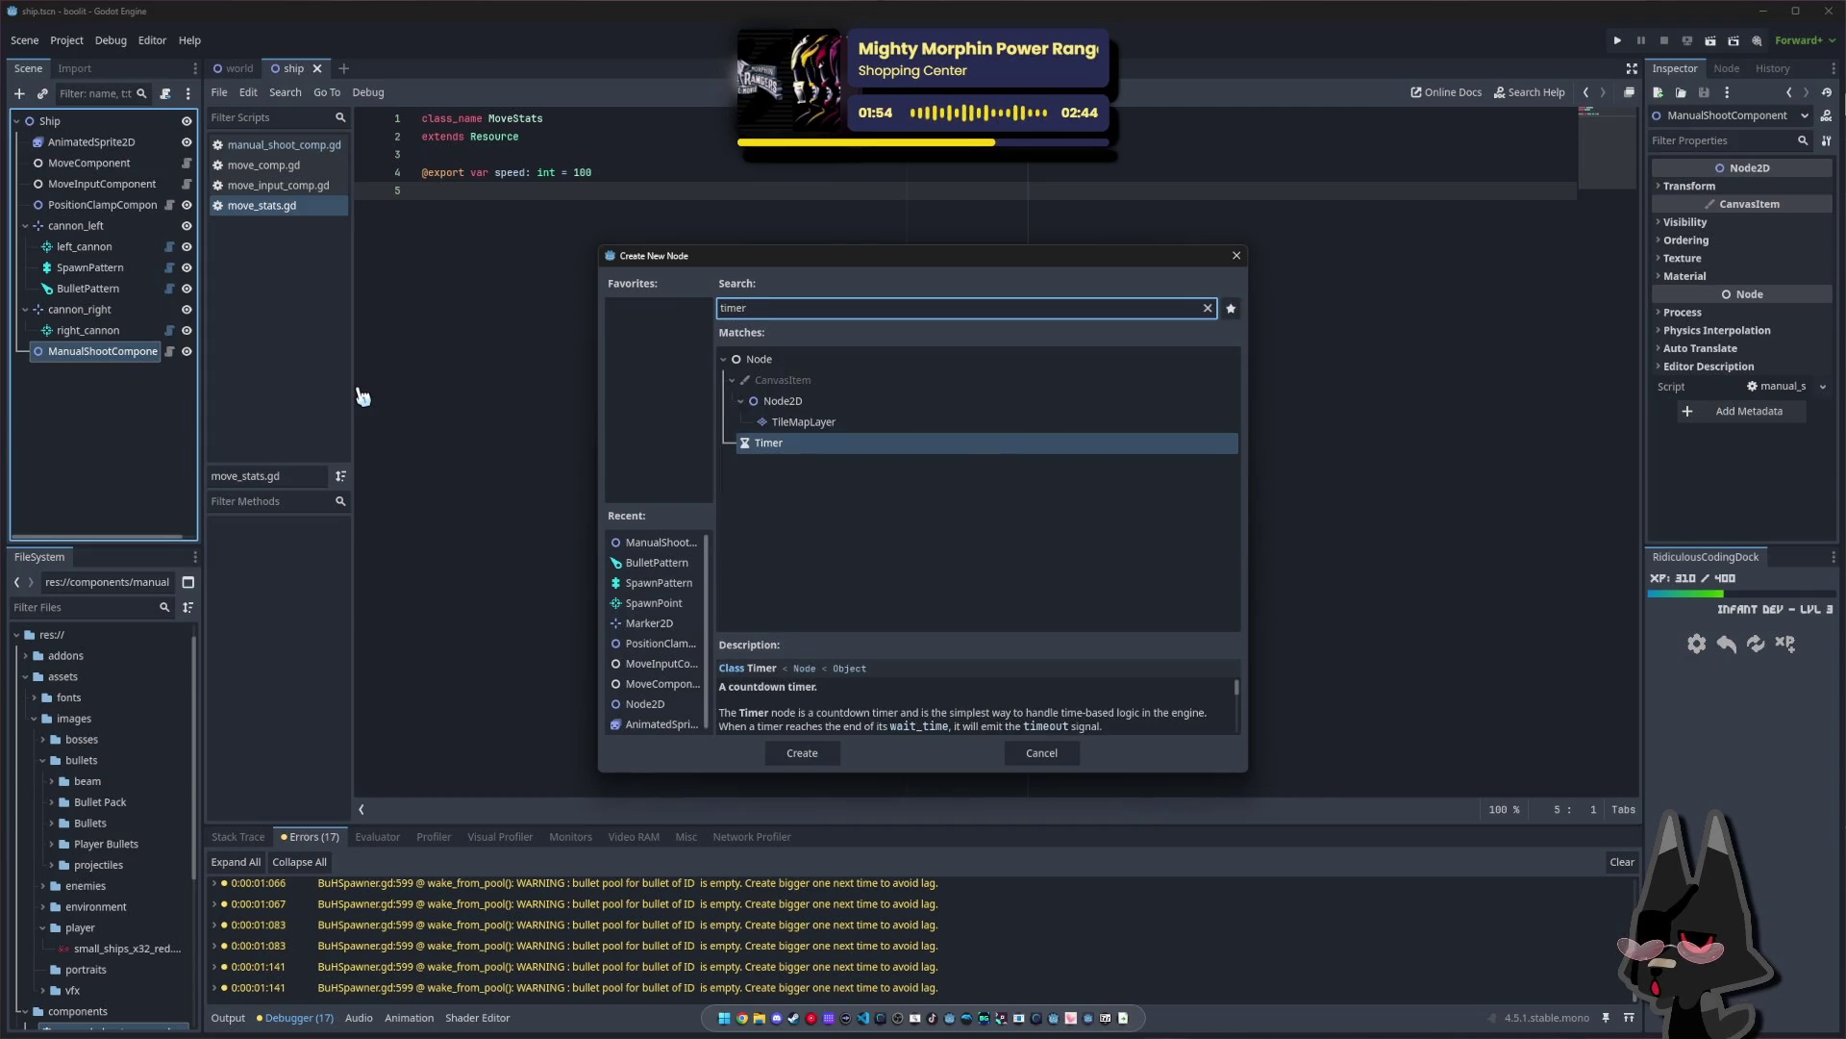
key("Return")
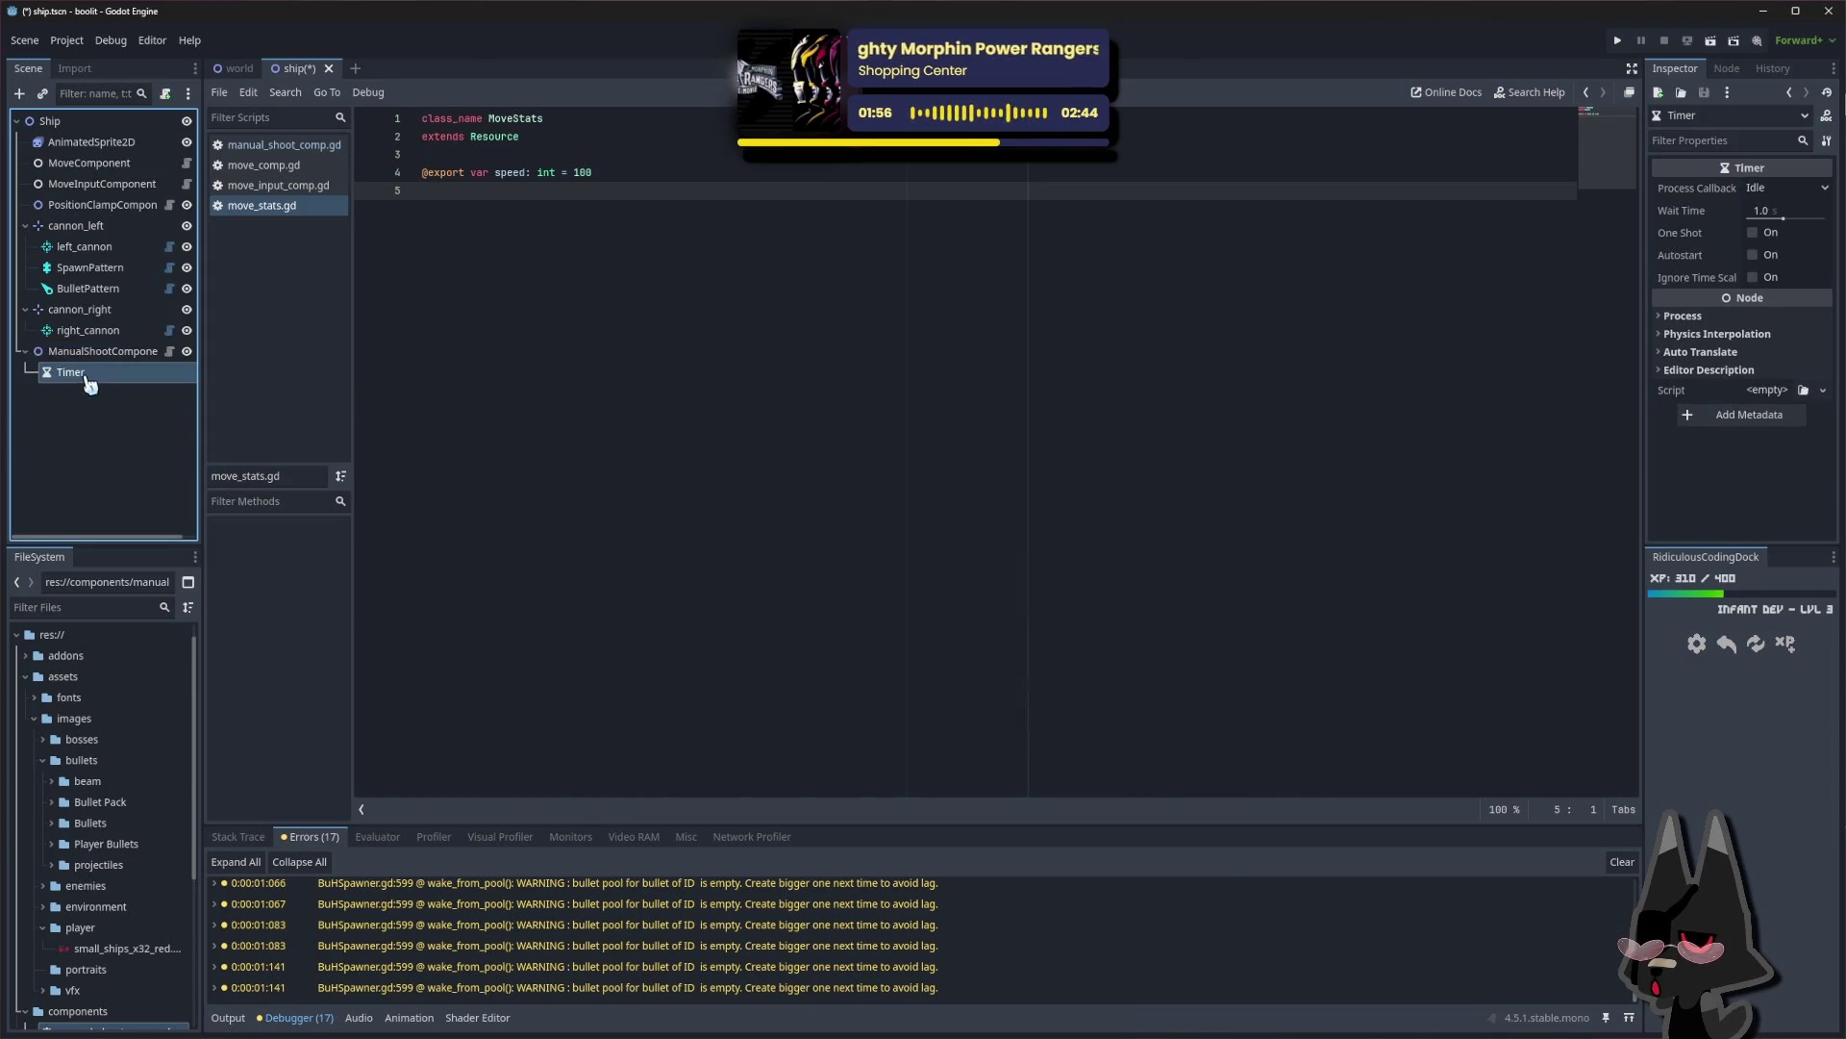
Rename the new Timer to ShootTimeout and enter .1 as its wait time
double_click(109, 374)
type("Shoot")
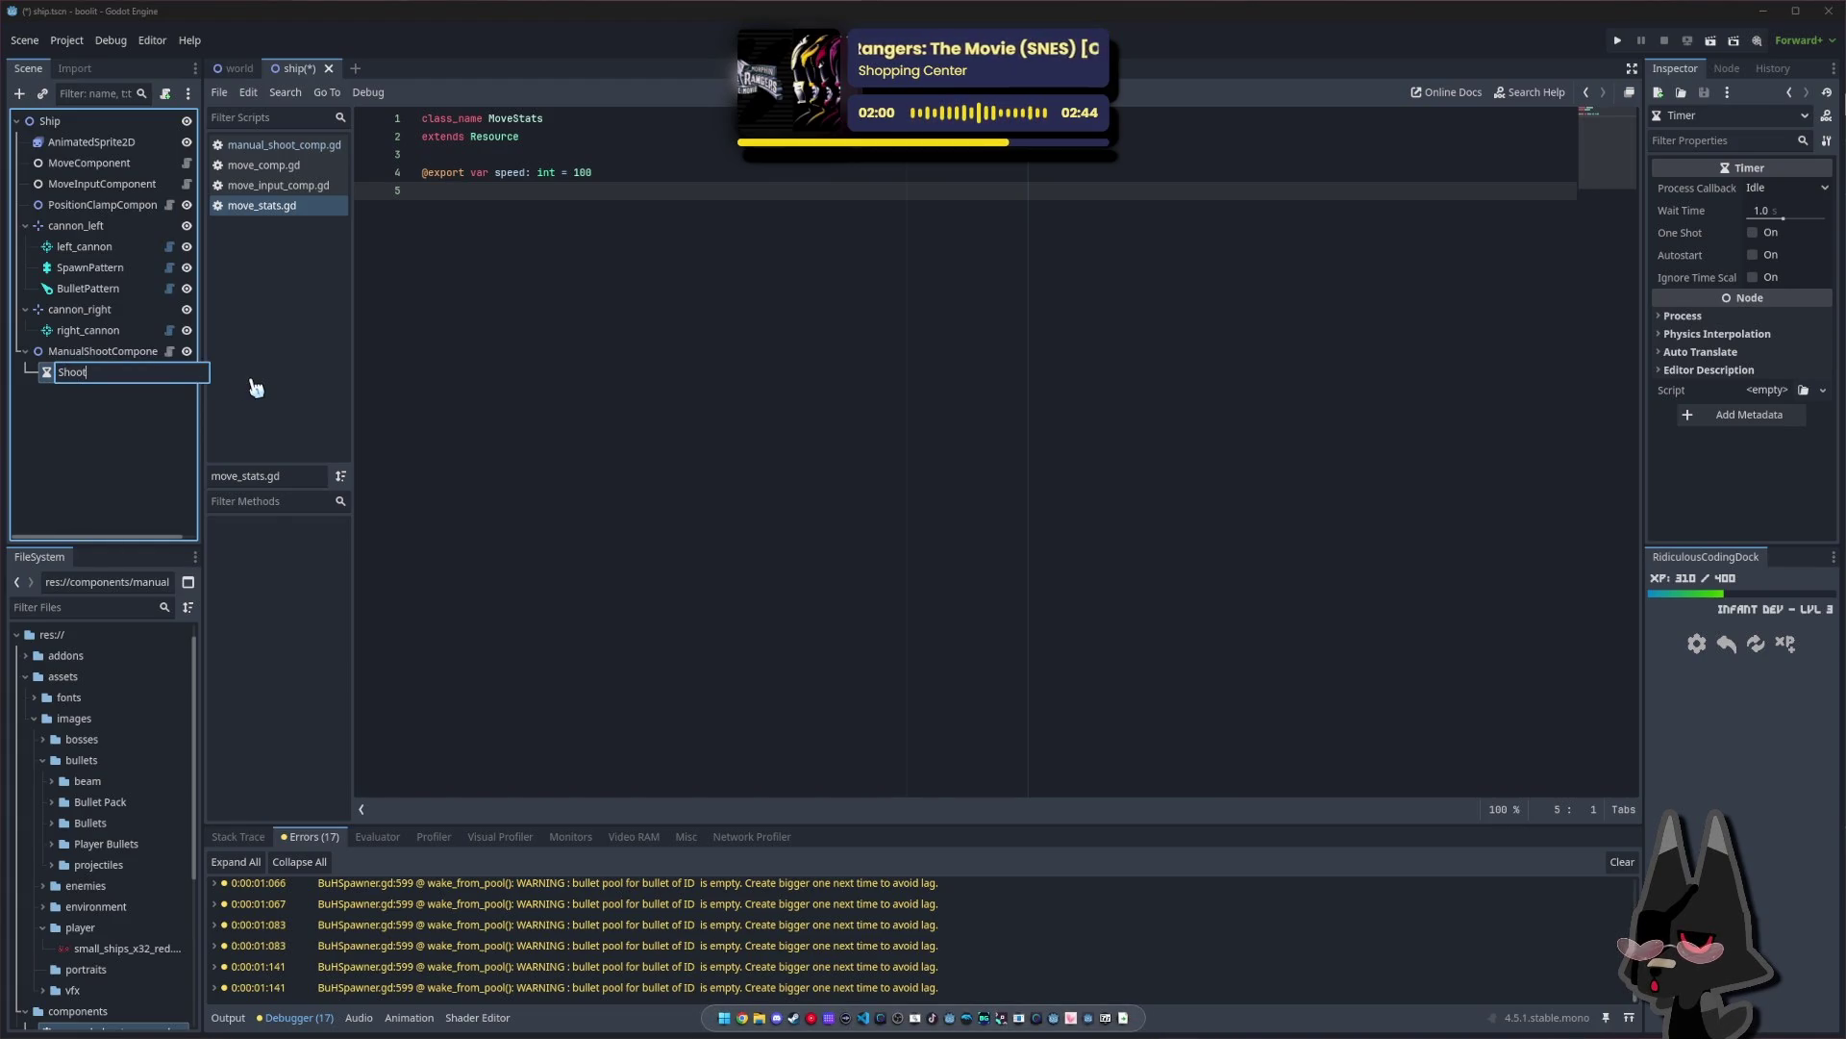
type("_")
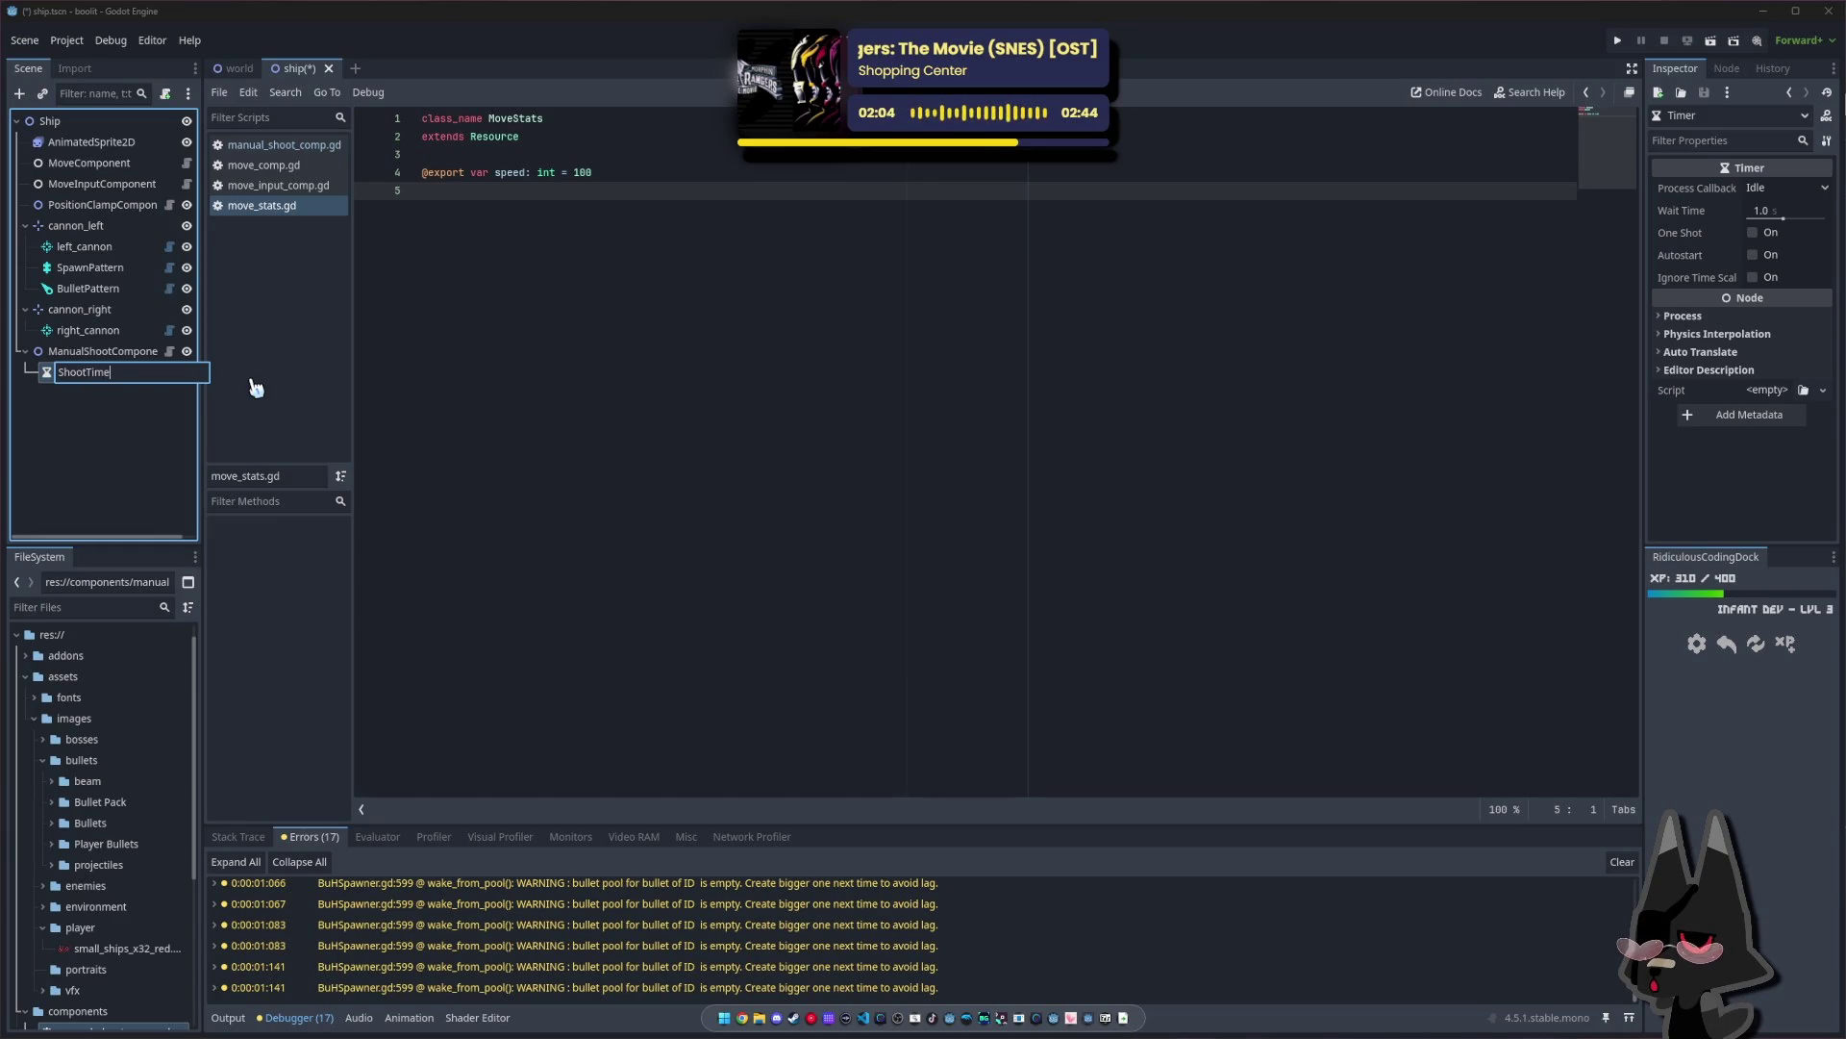
type("t")
key("Return")
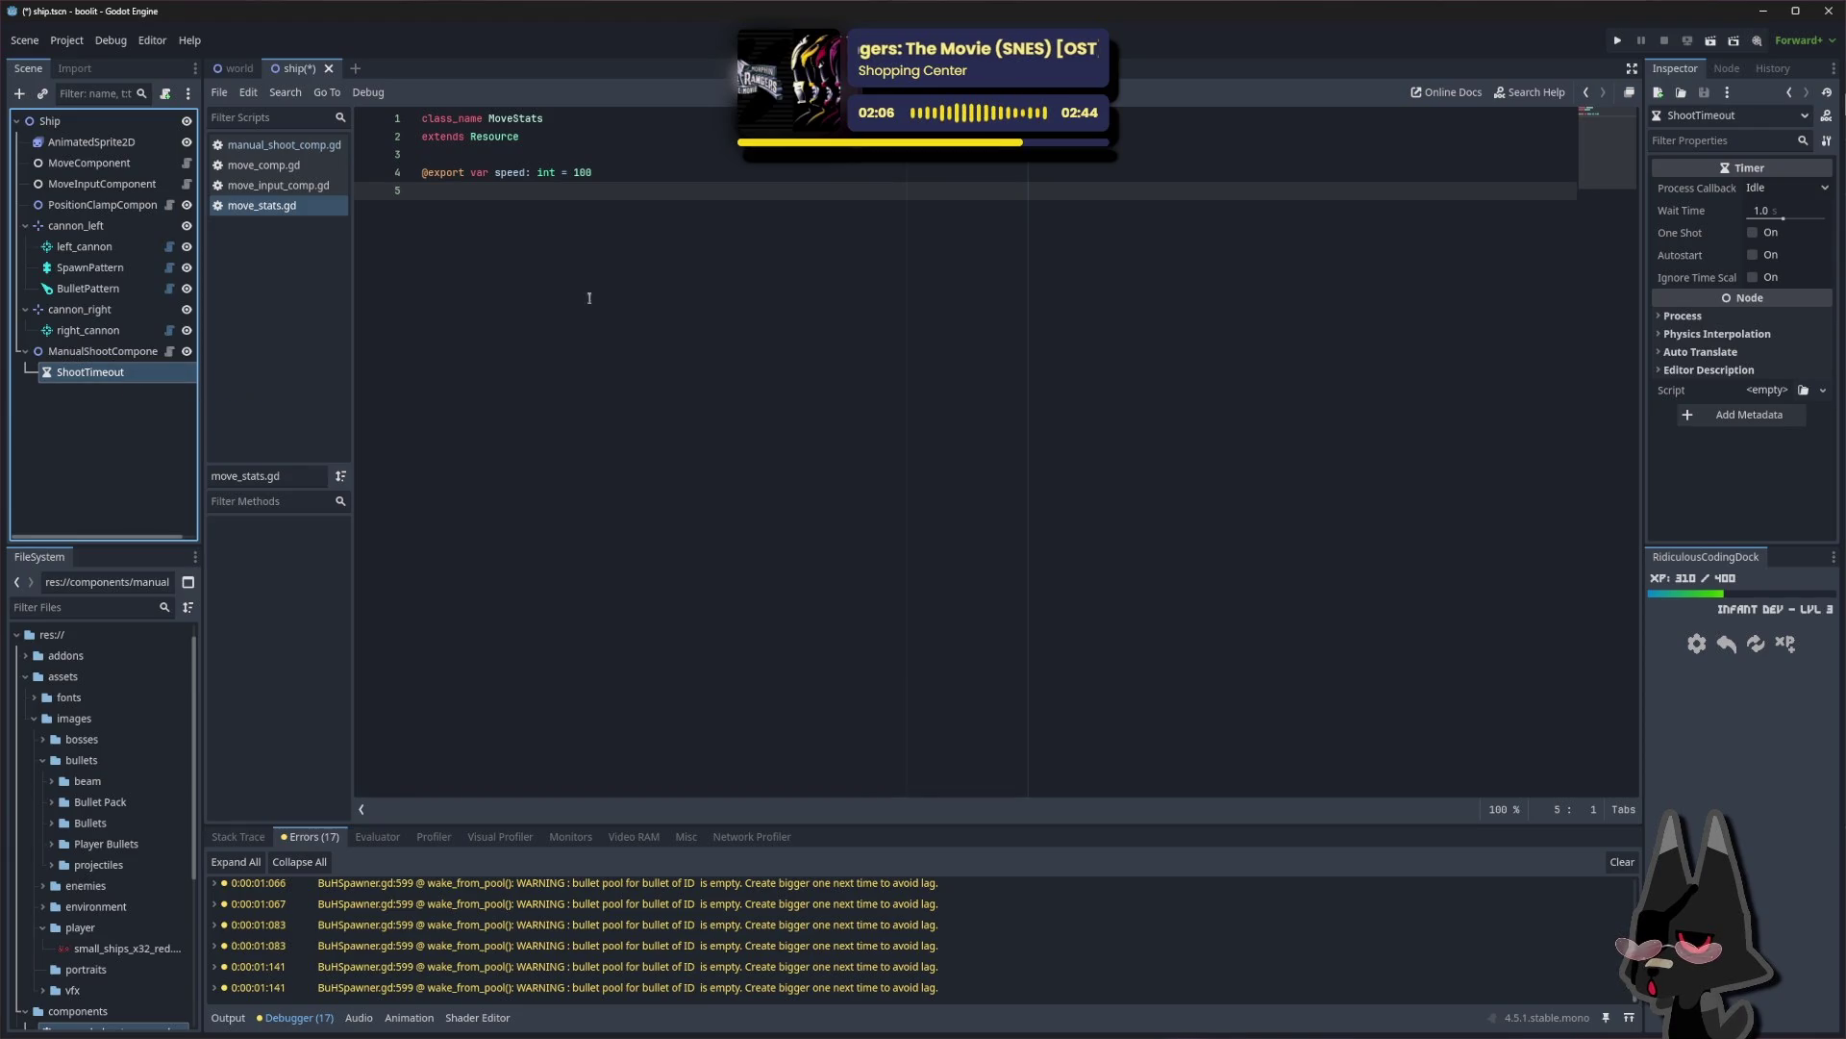
left_click(1760, 211)
type(".1")
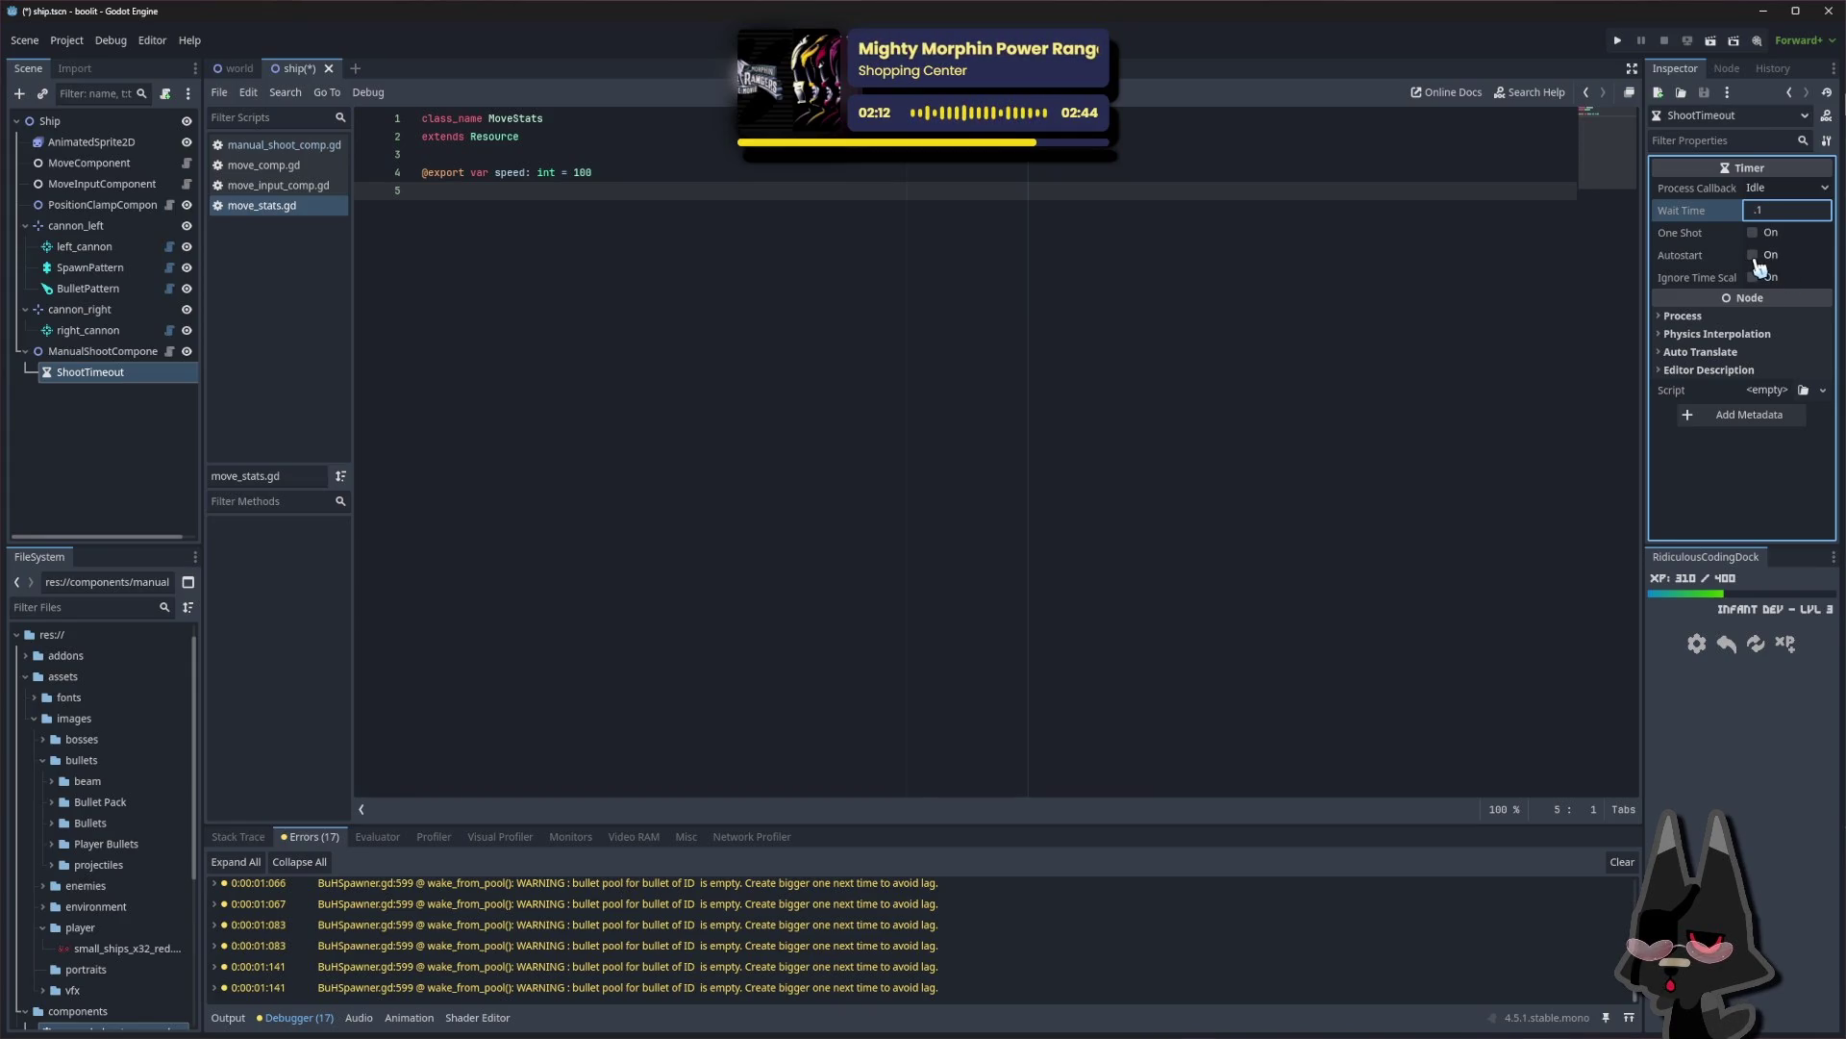
Confirm ShootTimeout's 0.1 s Wait Time and leave its Process Callback on Idle
left_click(1726, 519)
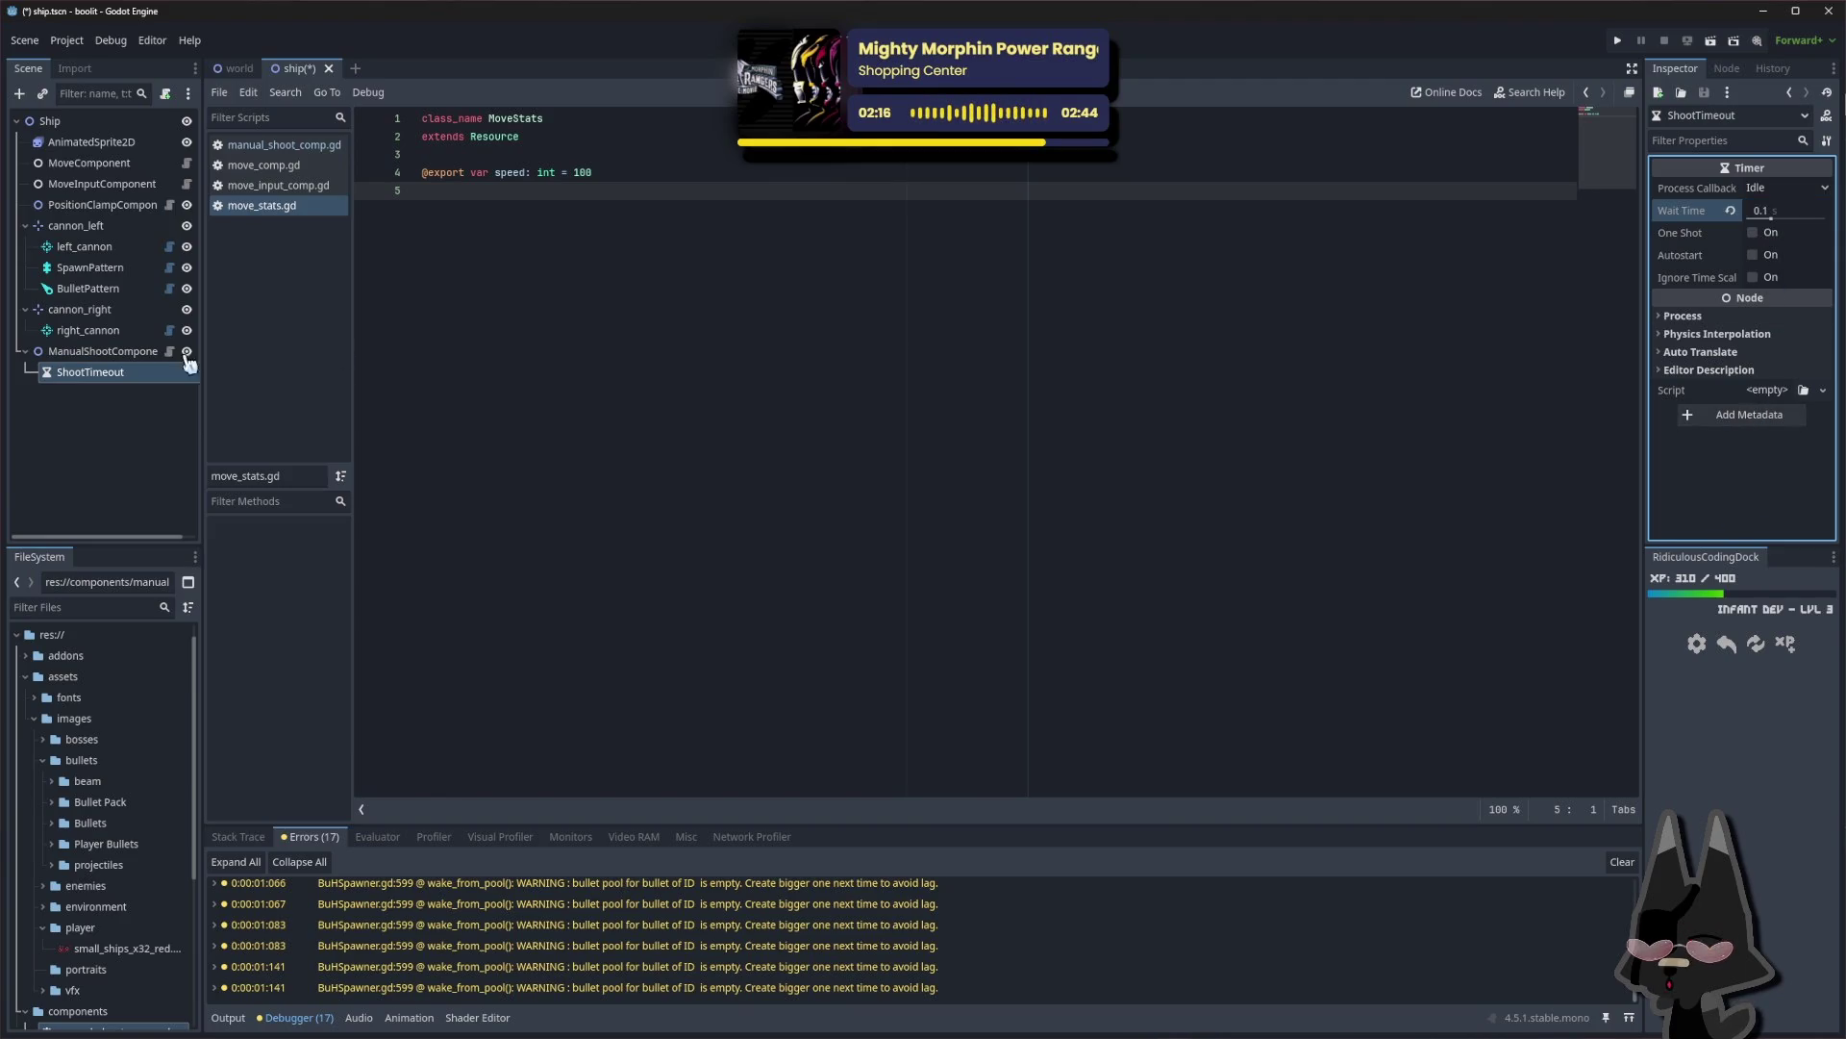
left_click(123, 352)
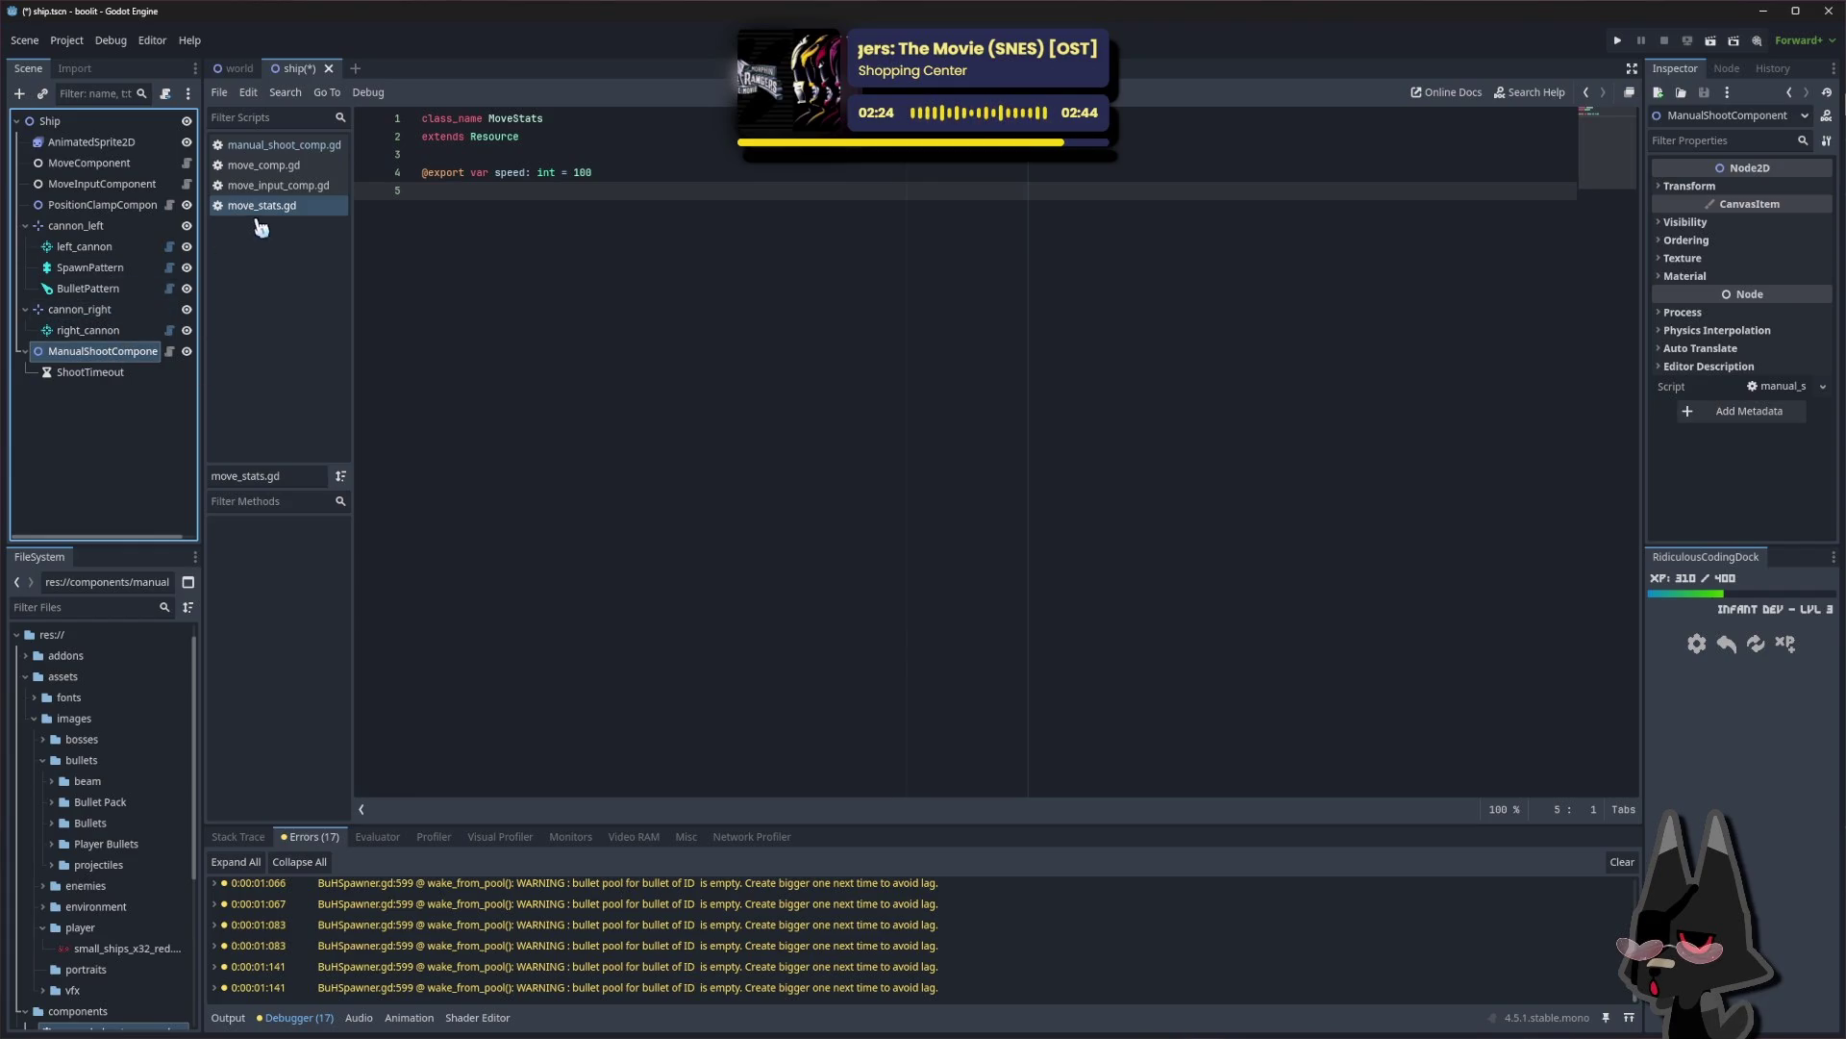
left_click(86, 375)
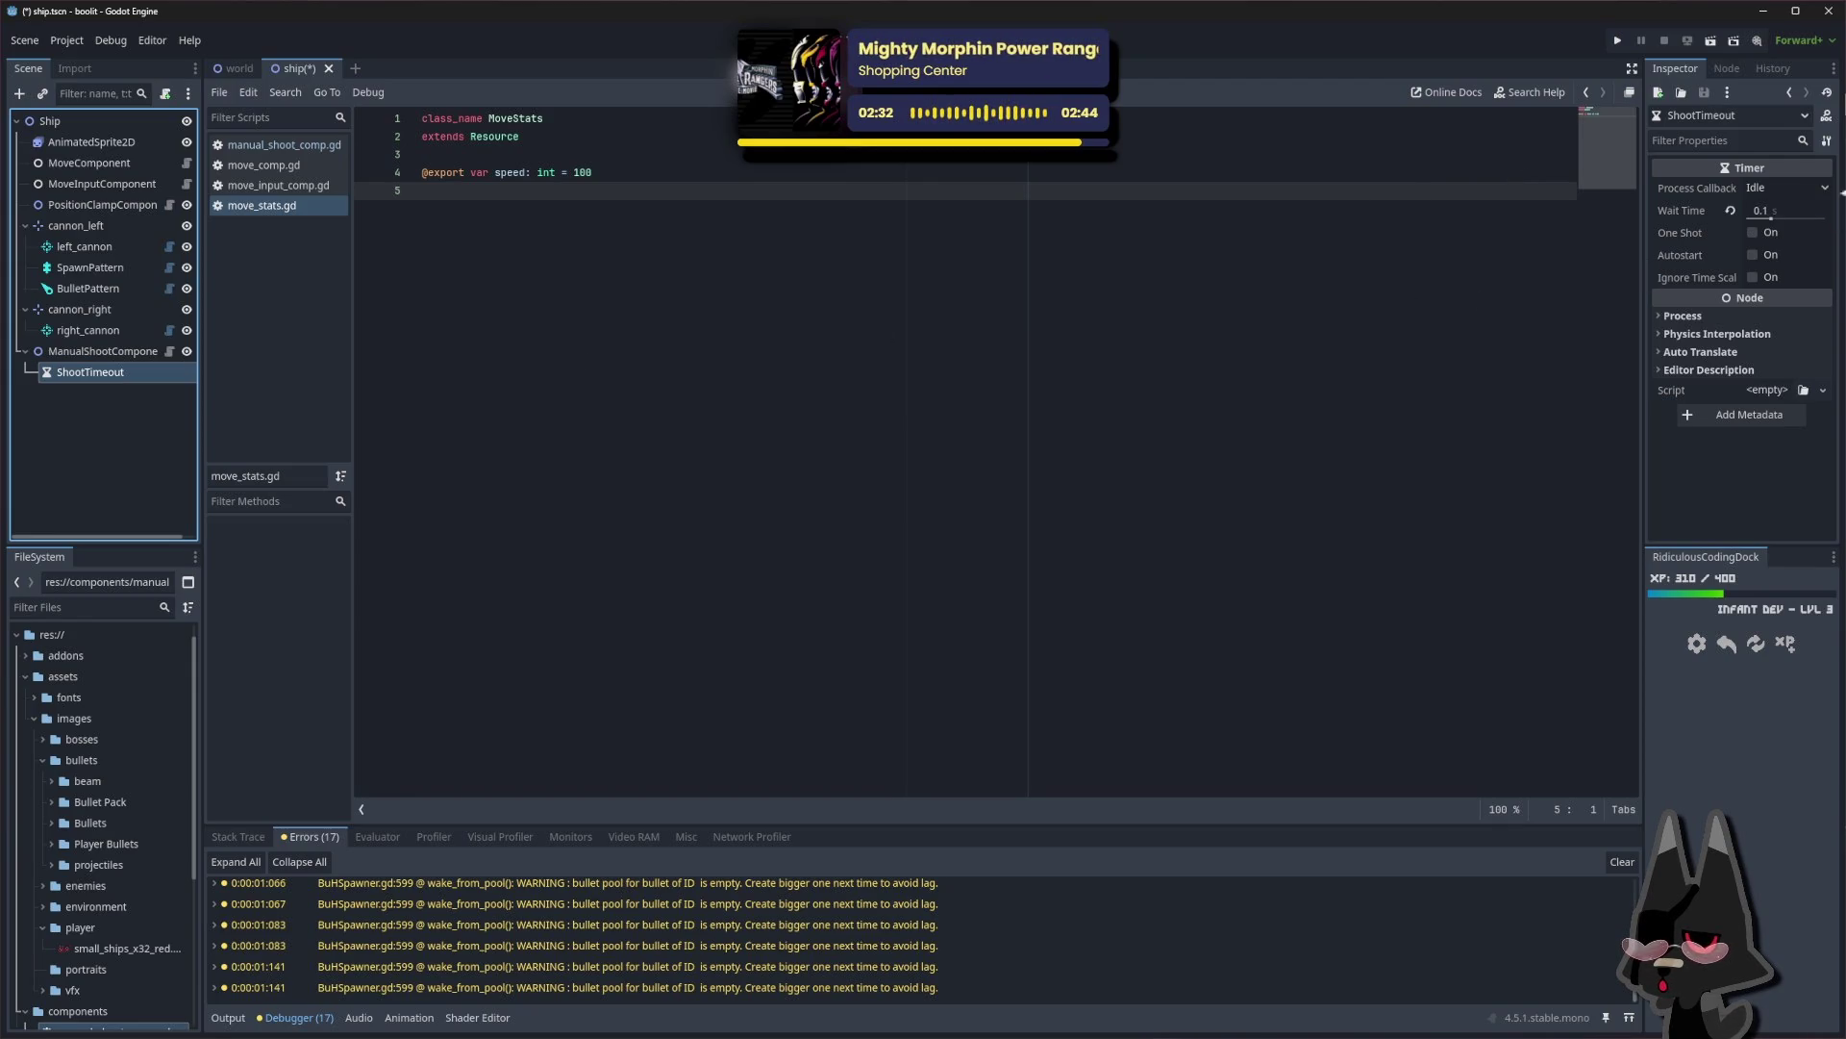
left_click(1767, 190)
left_click(1789, 189)
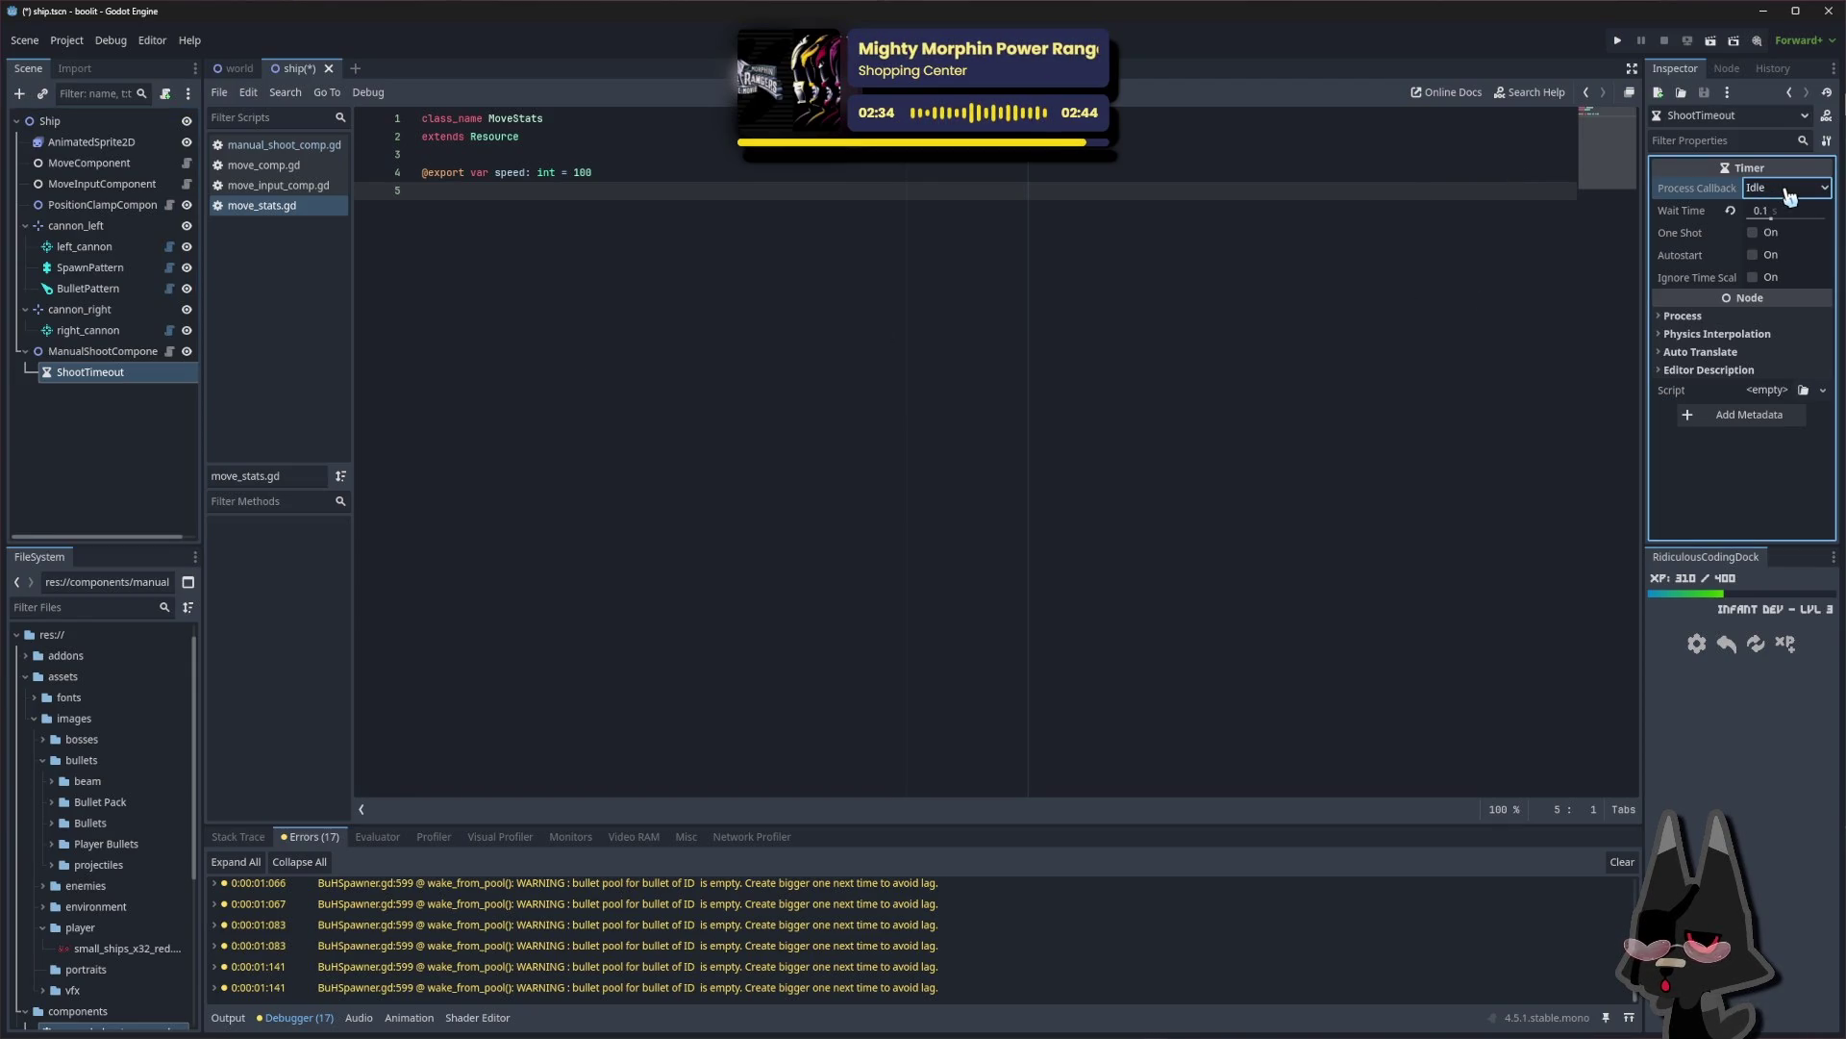
mouse_move(1728, 196)
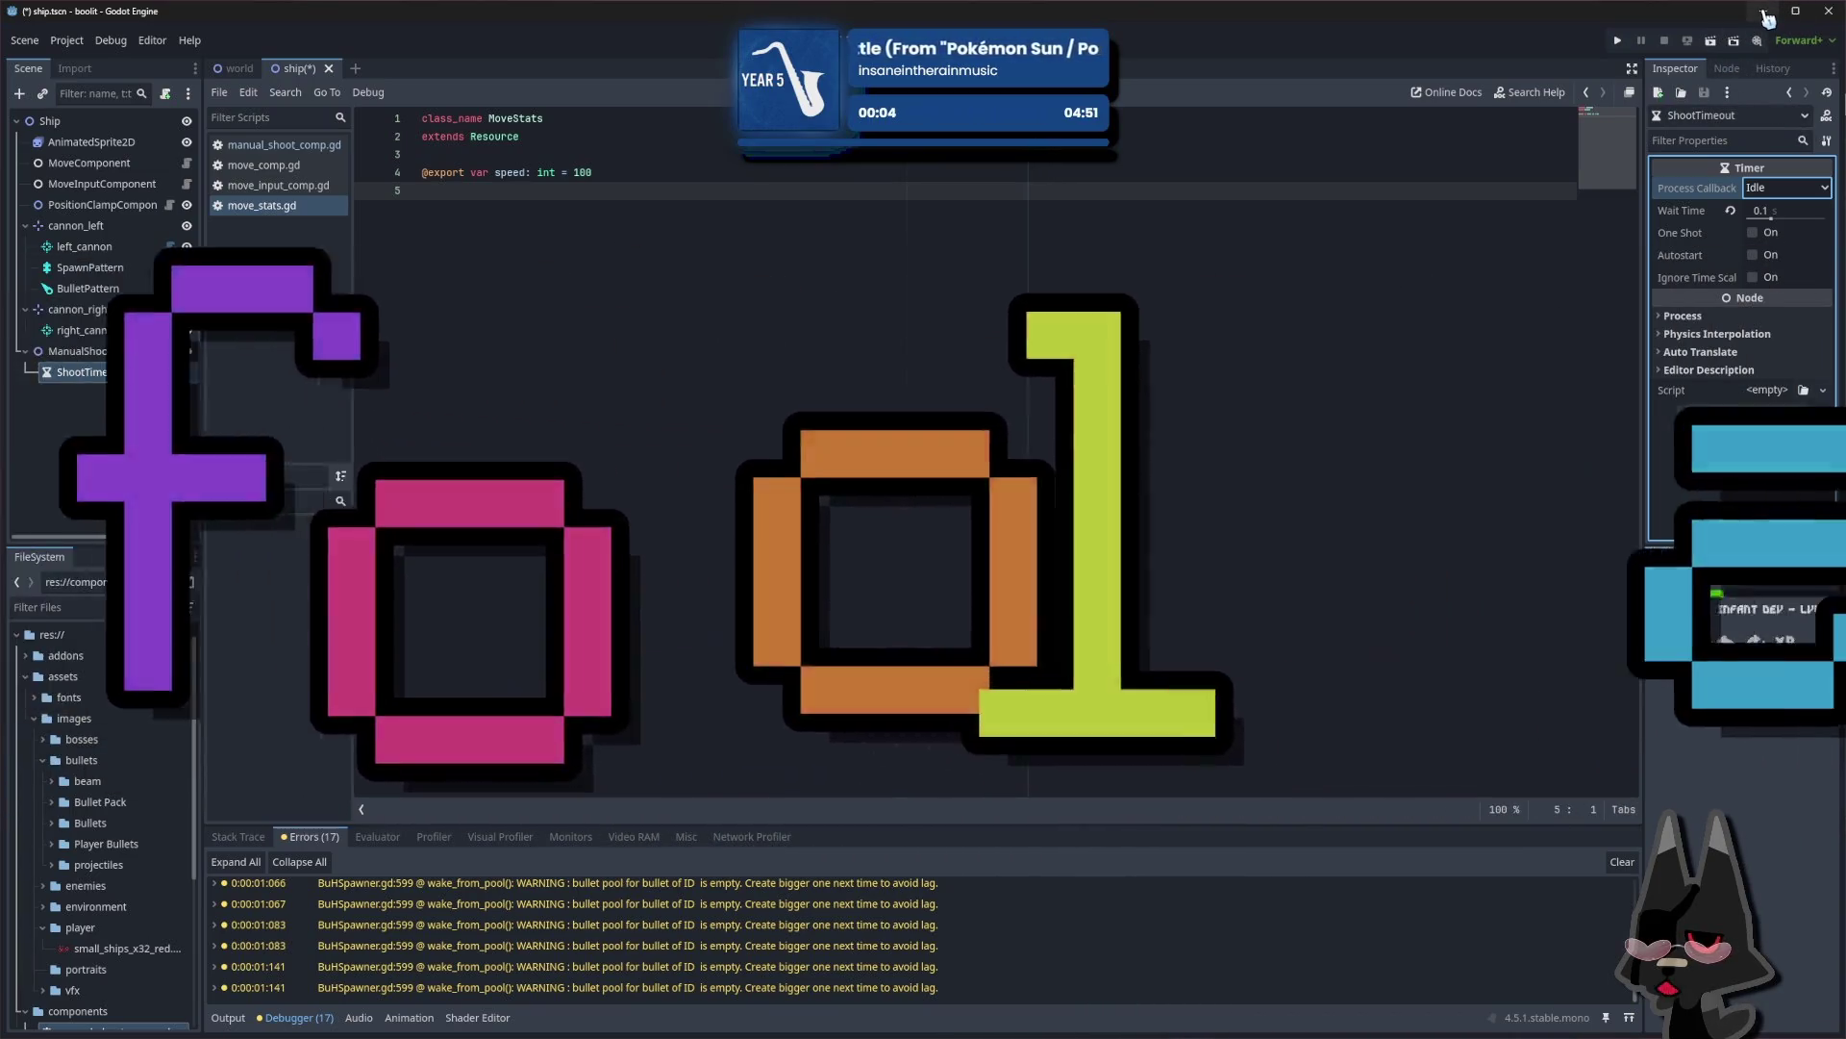
left_click(1766, 13)
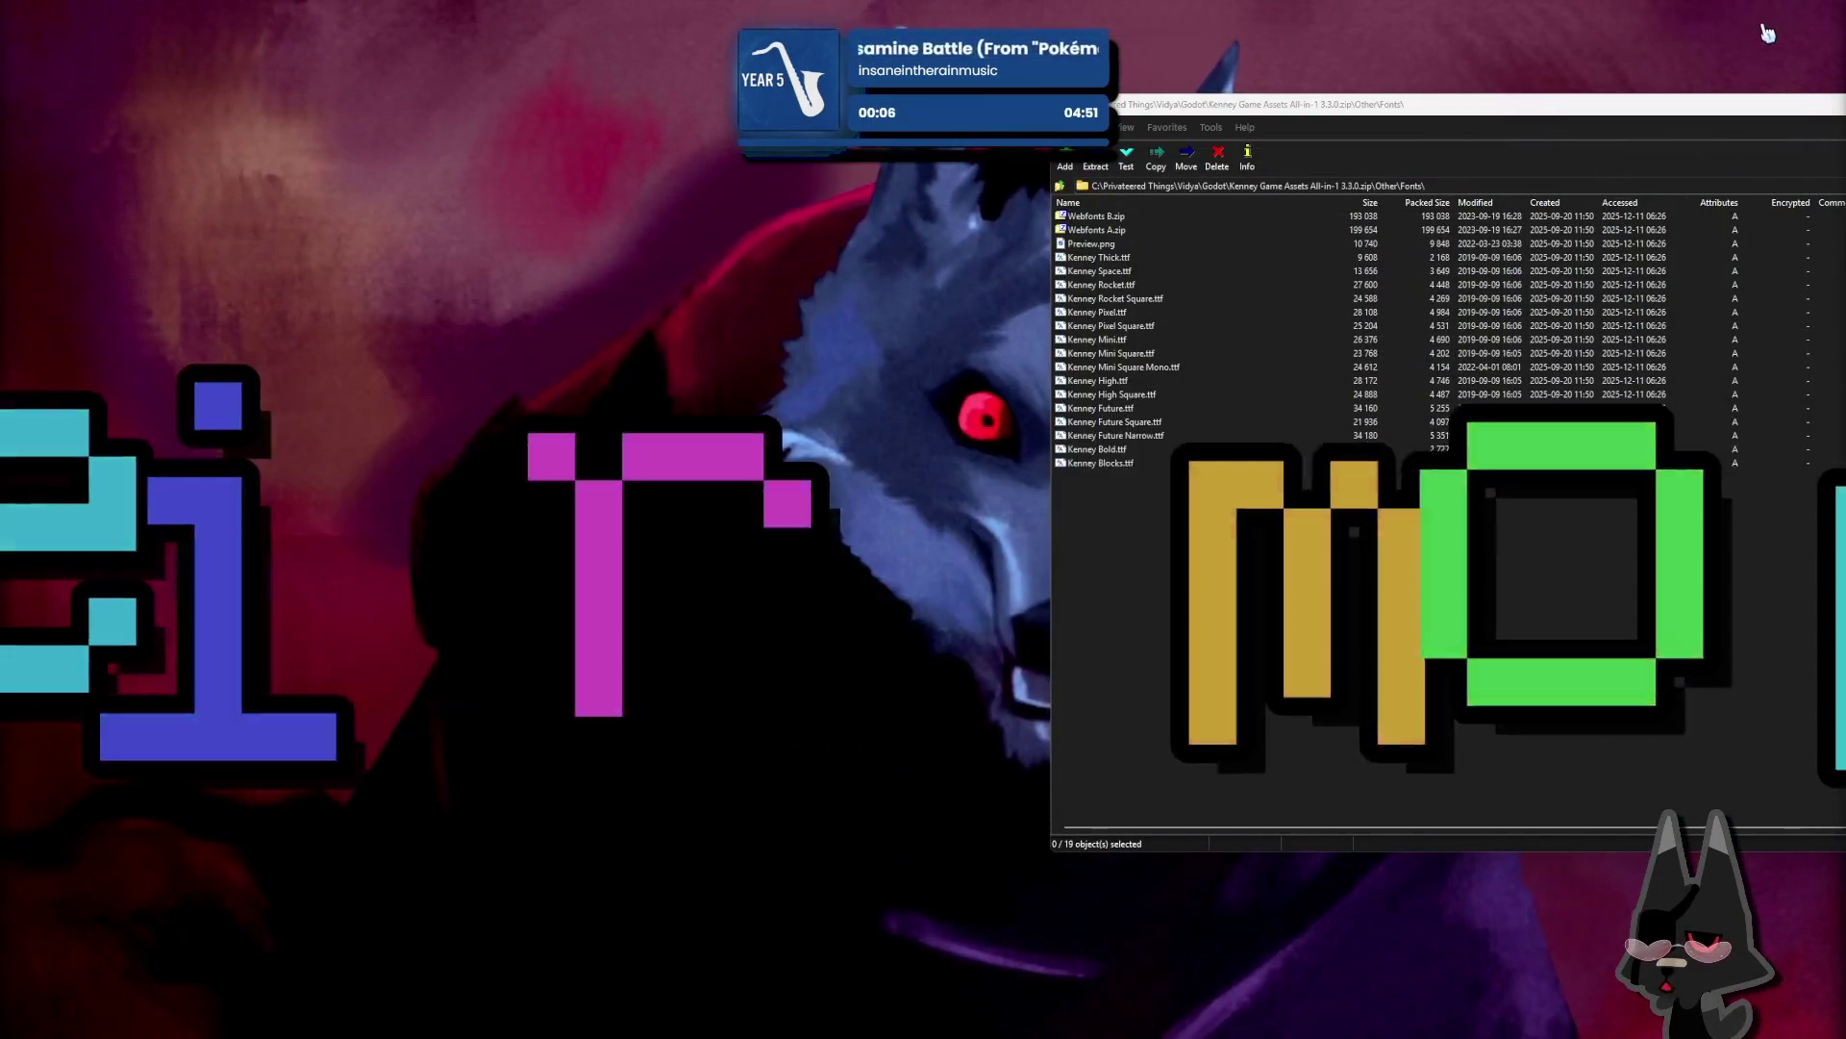
key("alt+Tab")
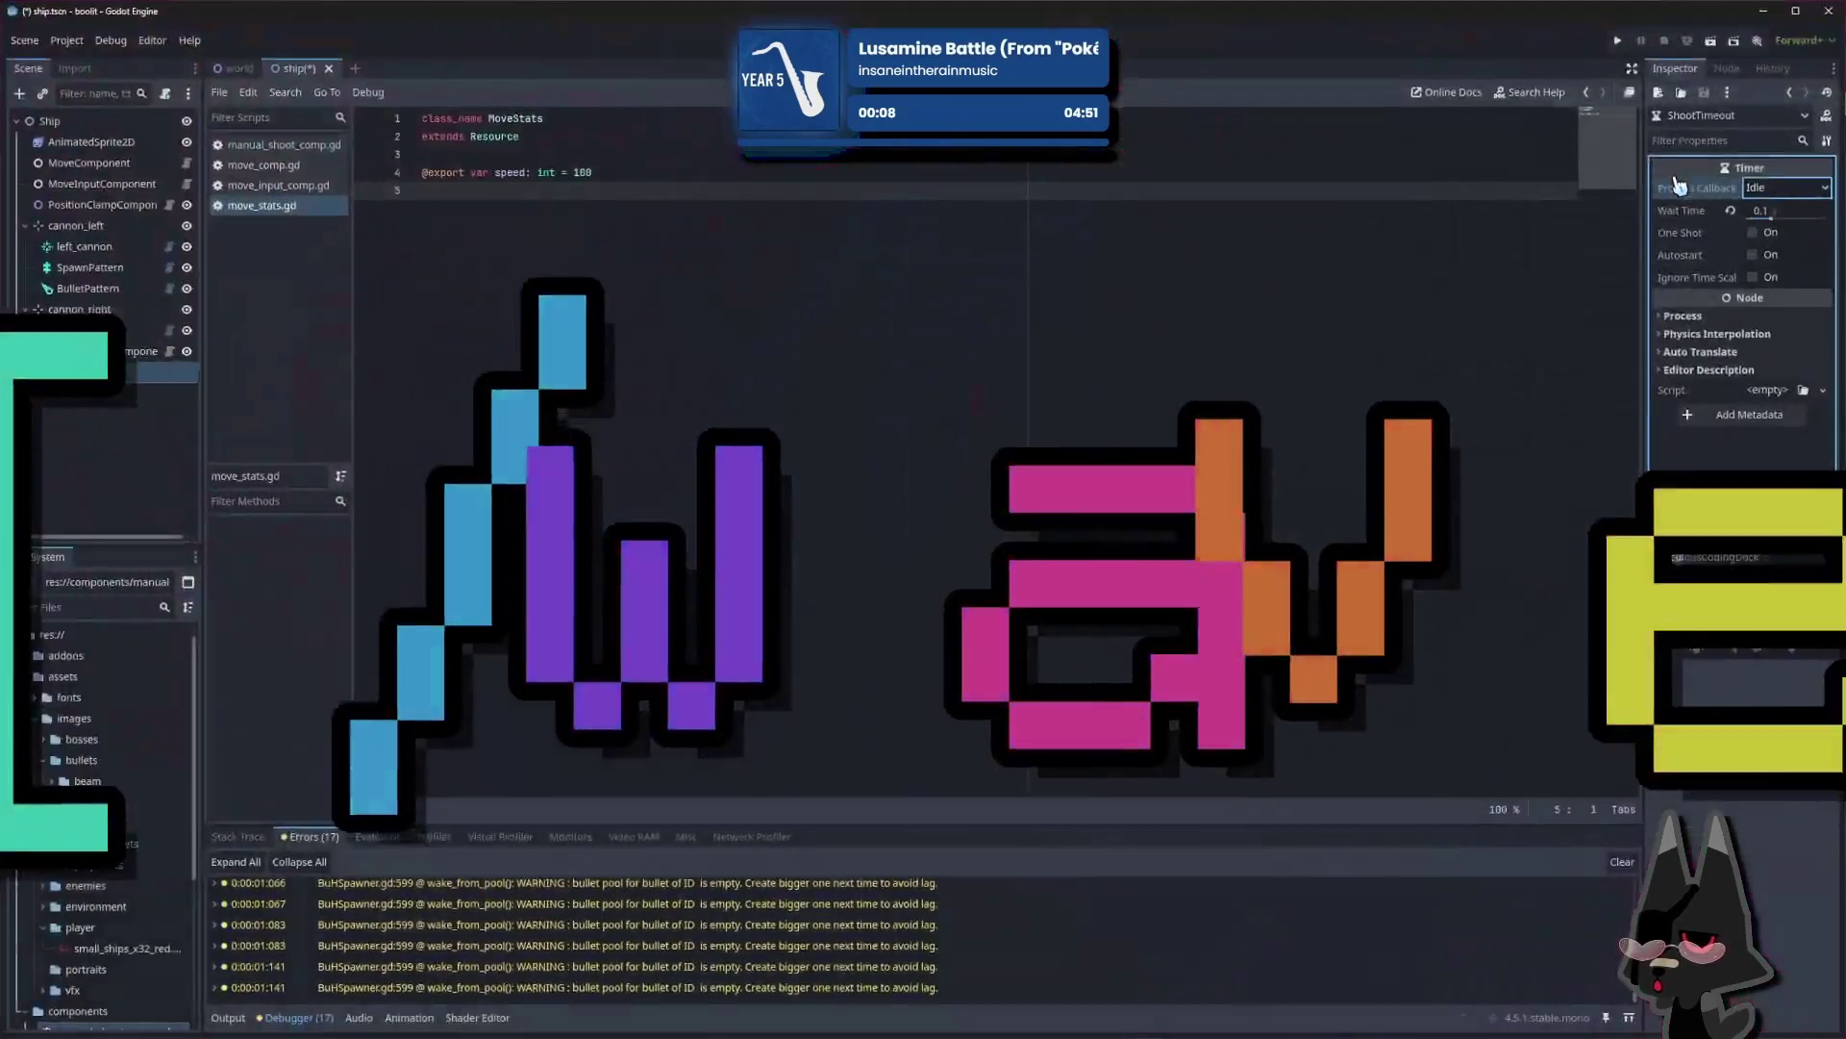
key("alt+Tab")
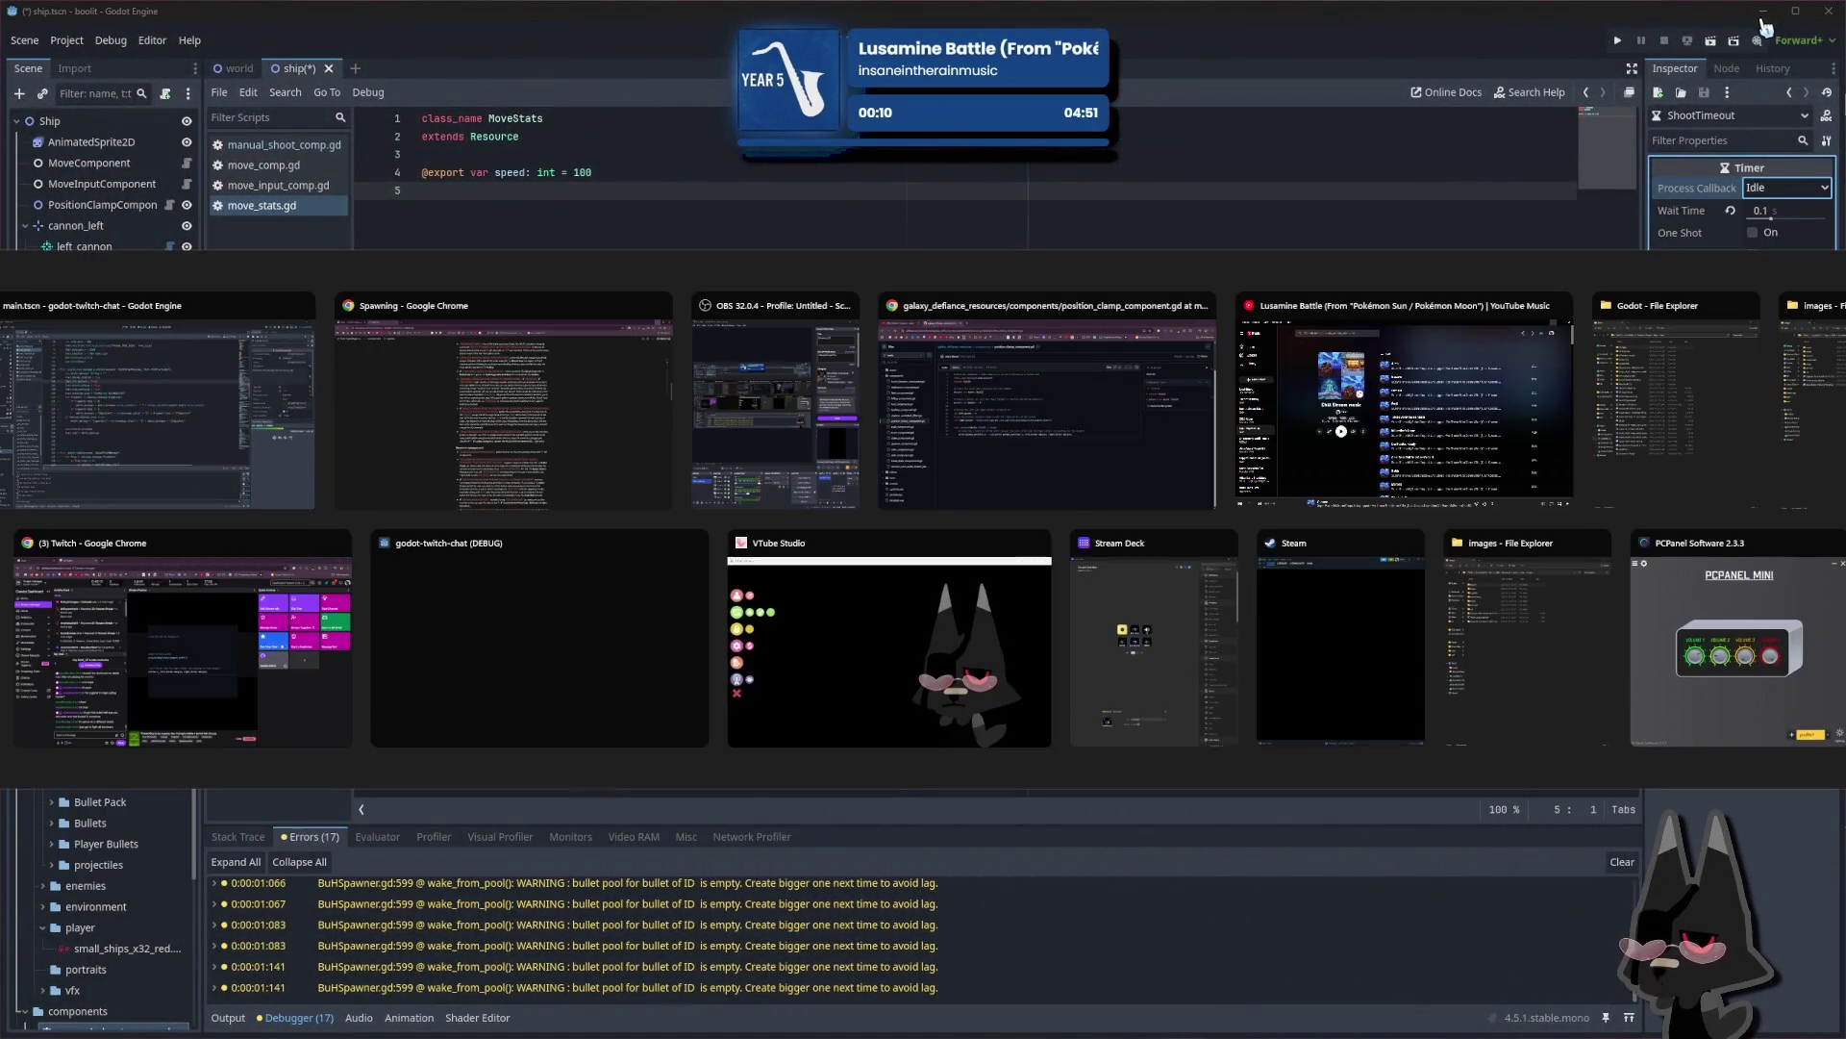
key("Tab")
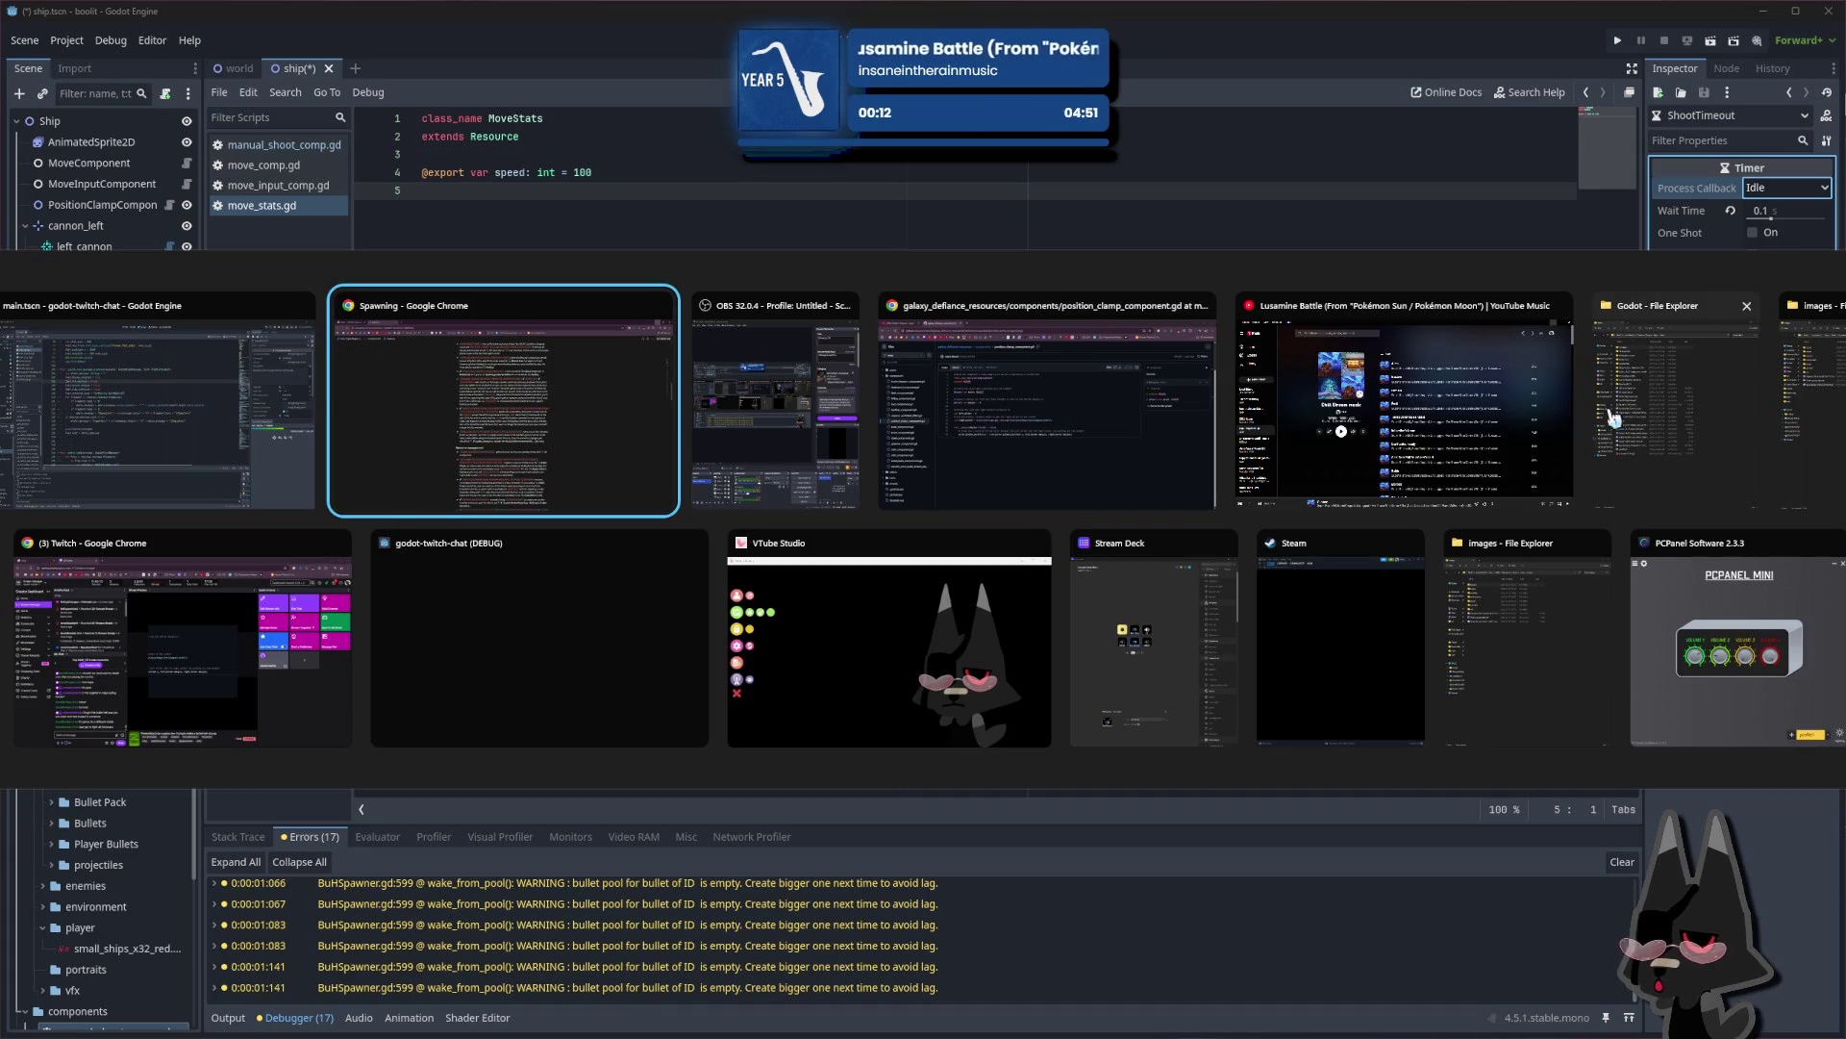
key("Escape")
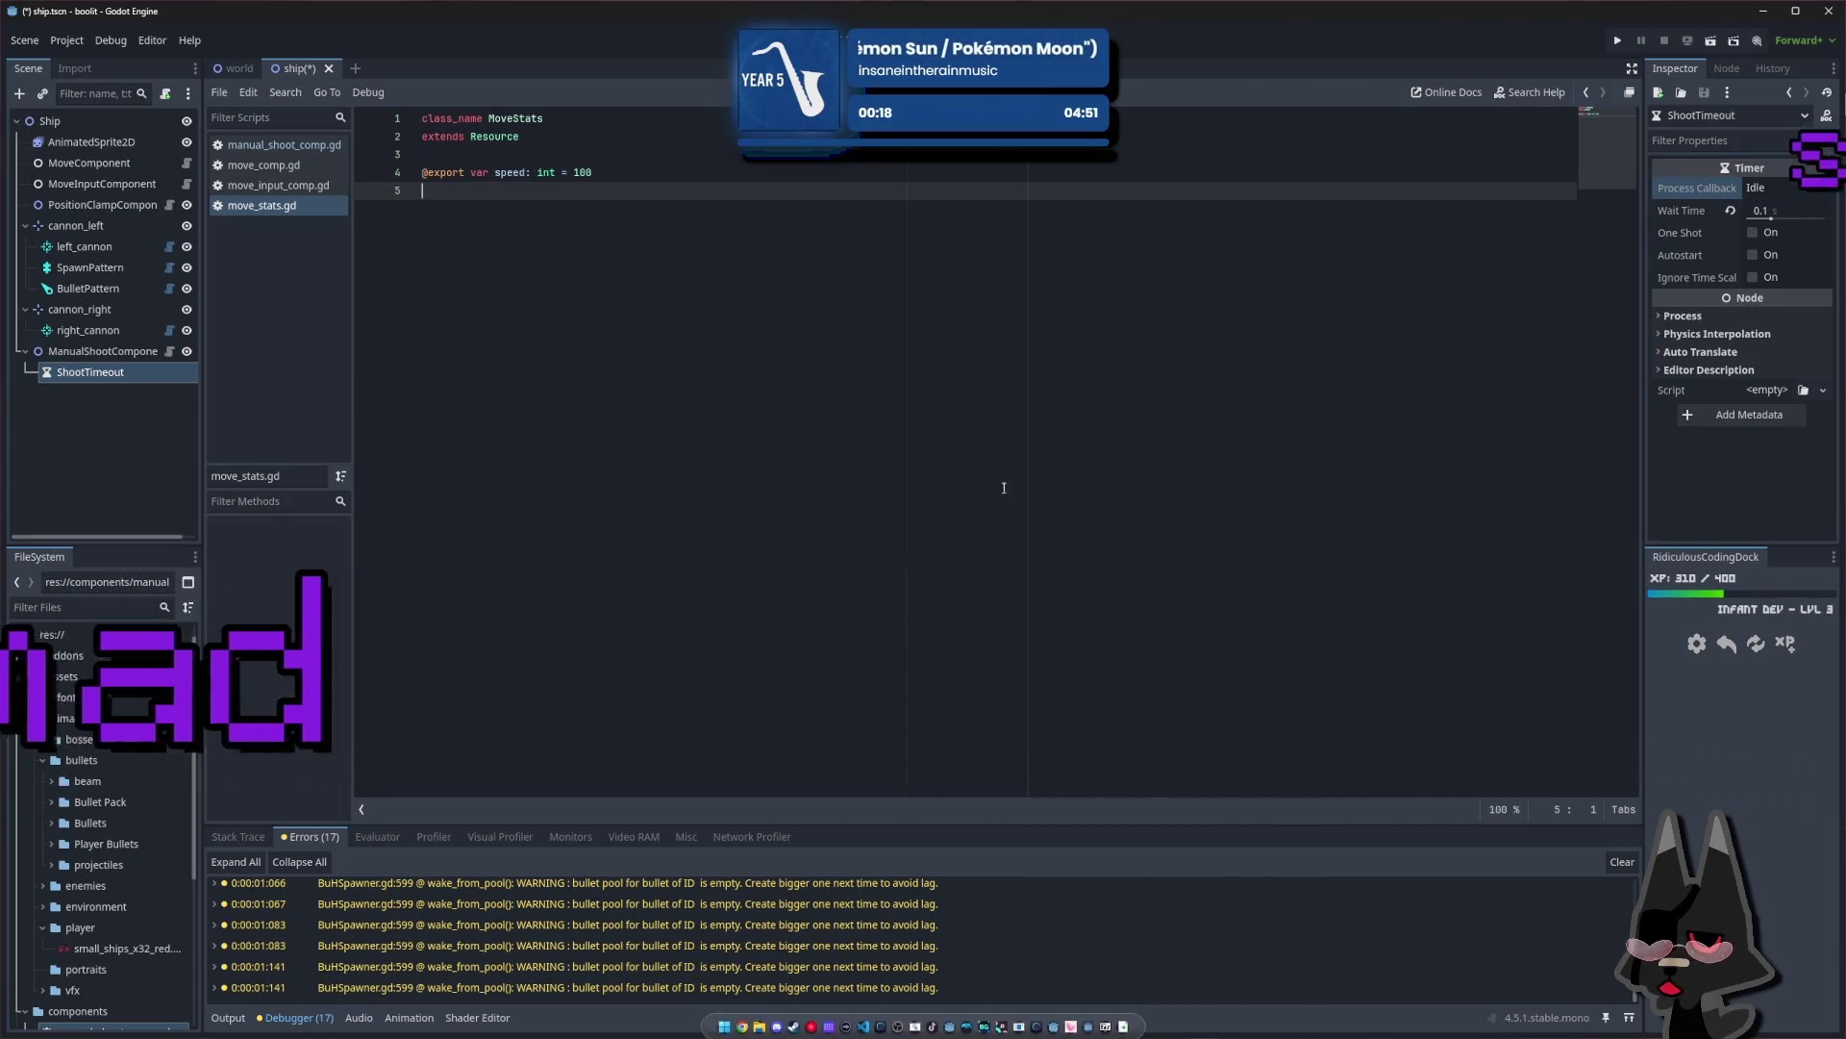
left_click(1021, 480)
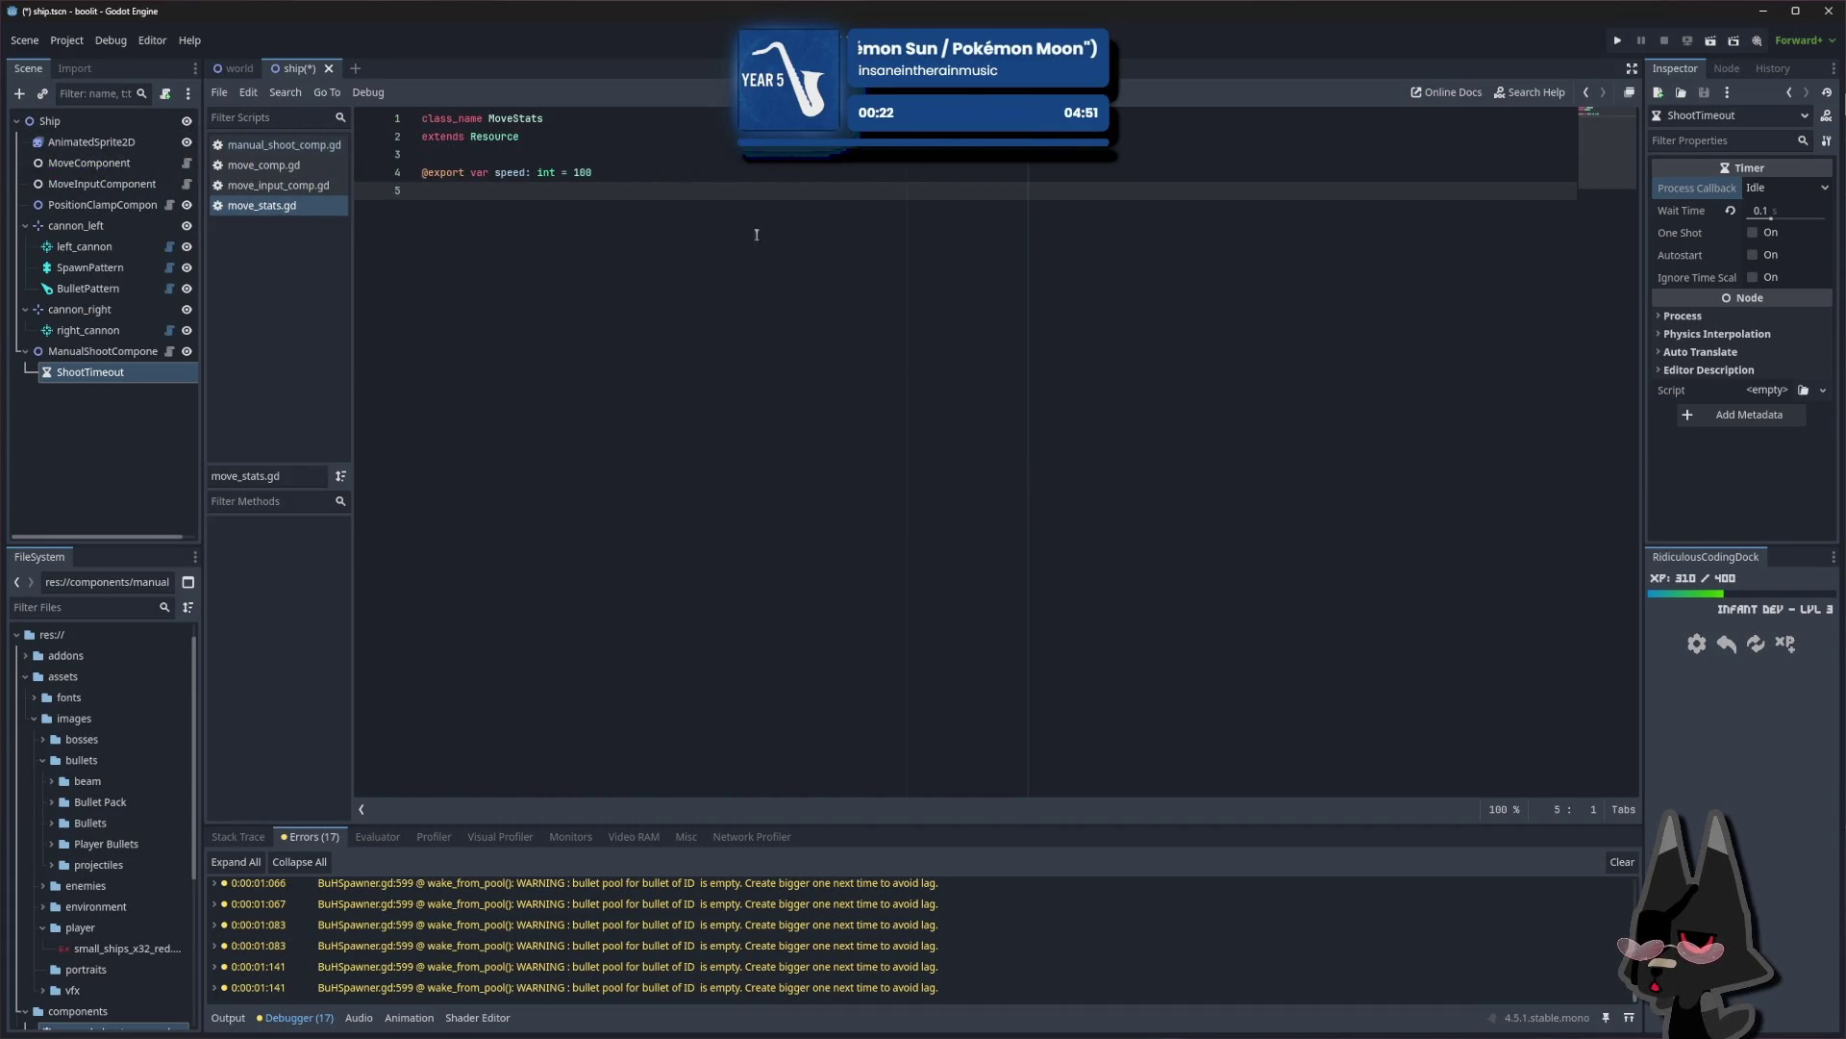
Launch a test run and fly the ship up, down, left and right with the arrow keys
left_click(1617, 42)
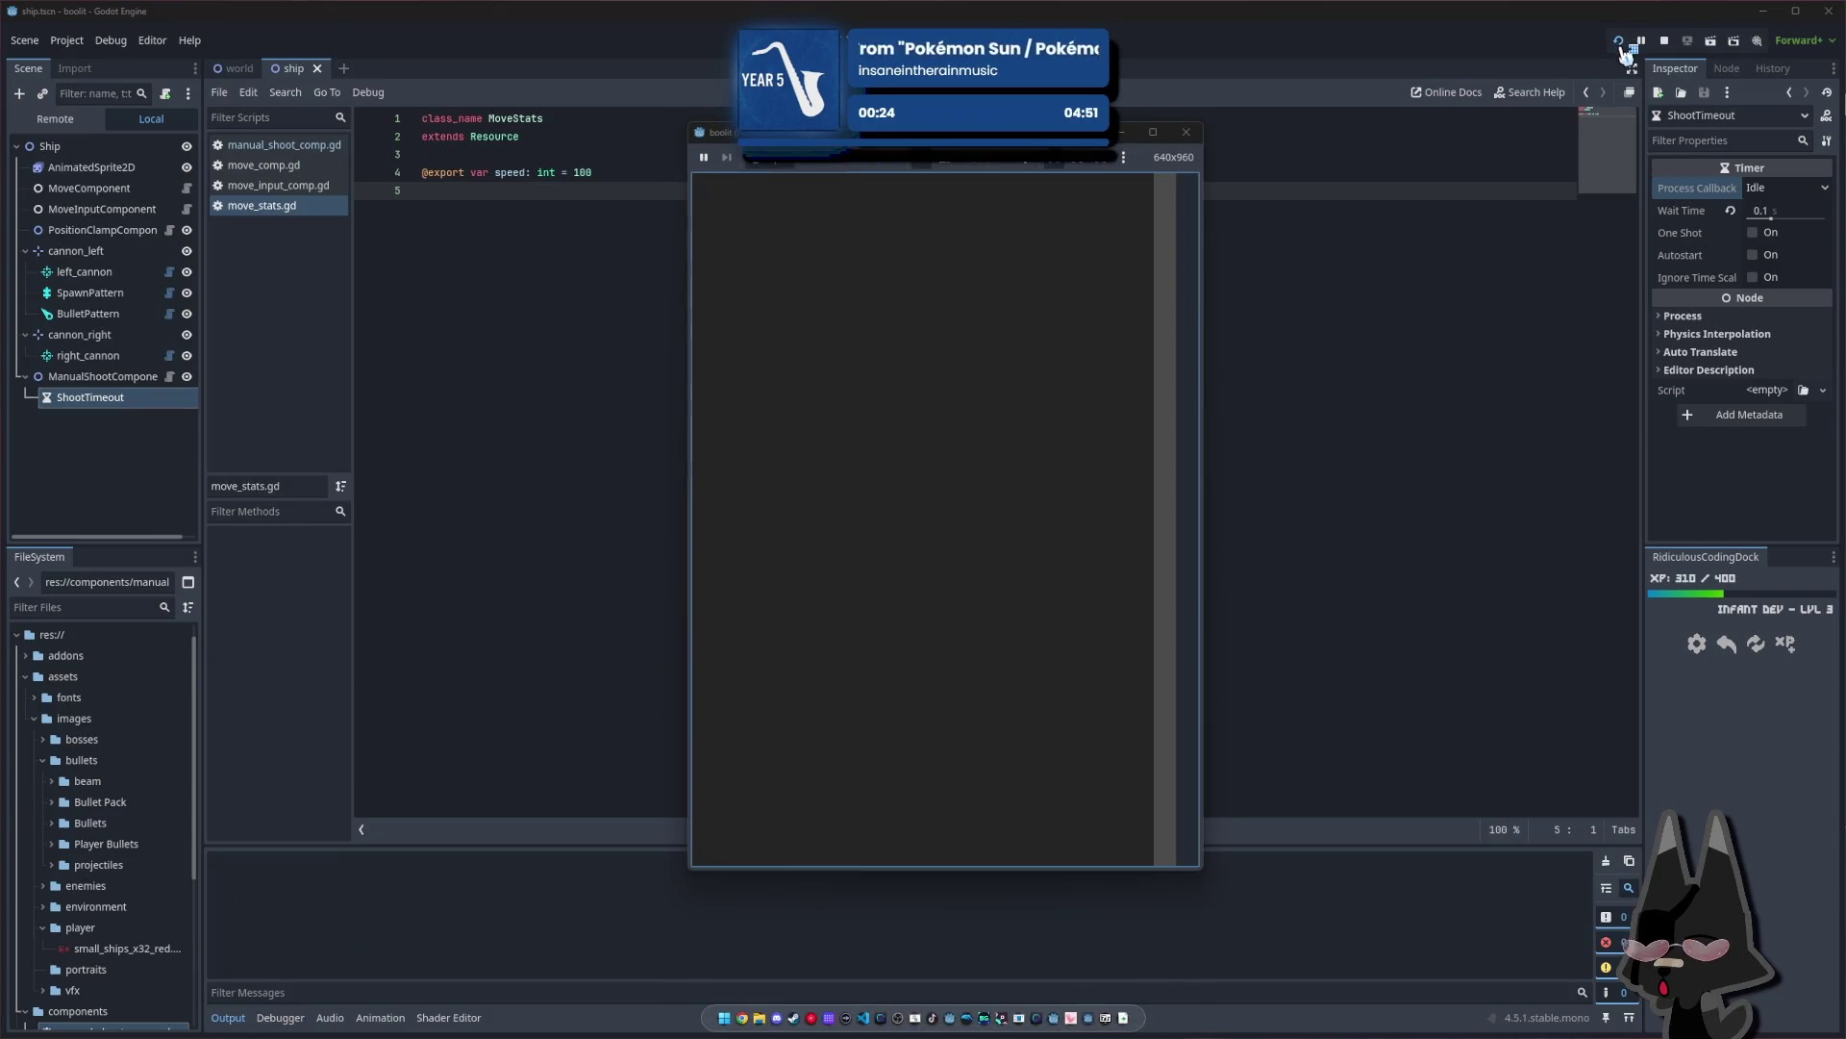
key("Up")
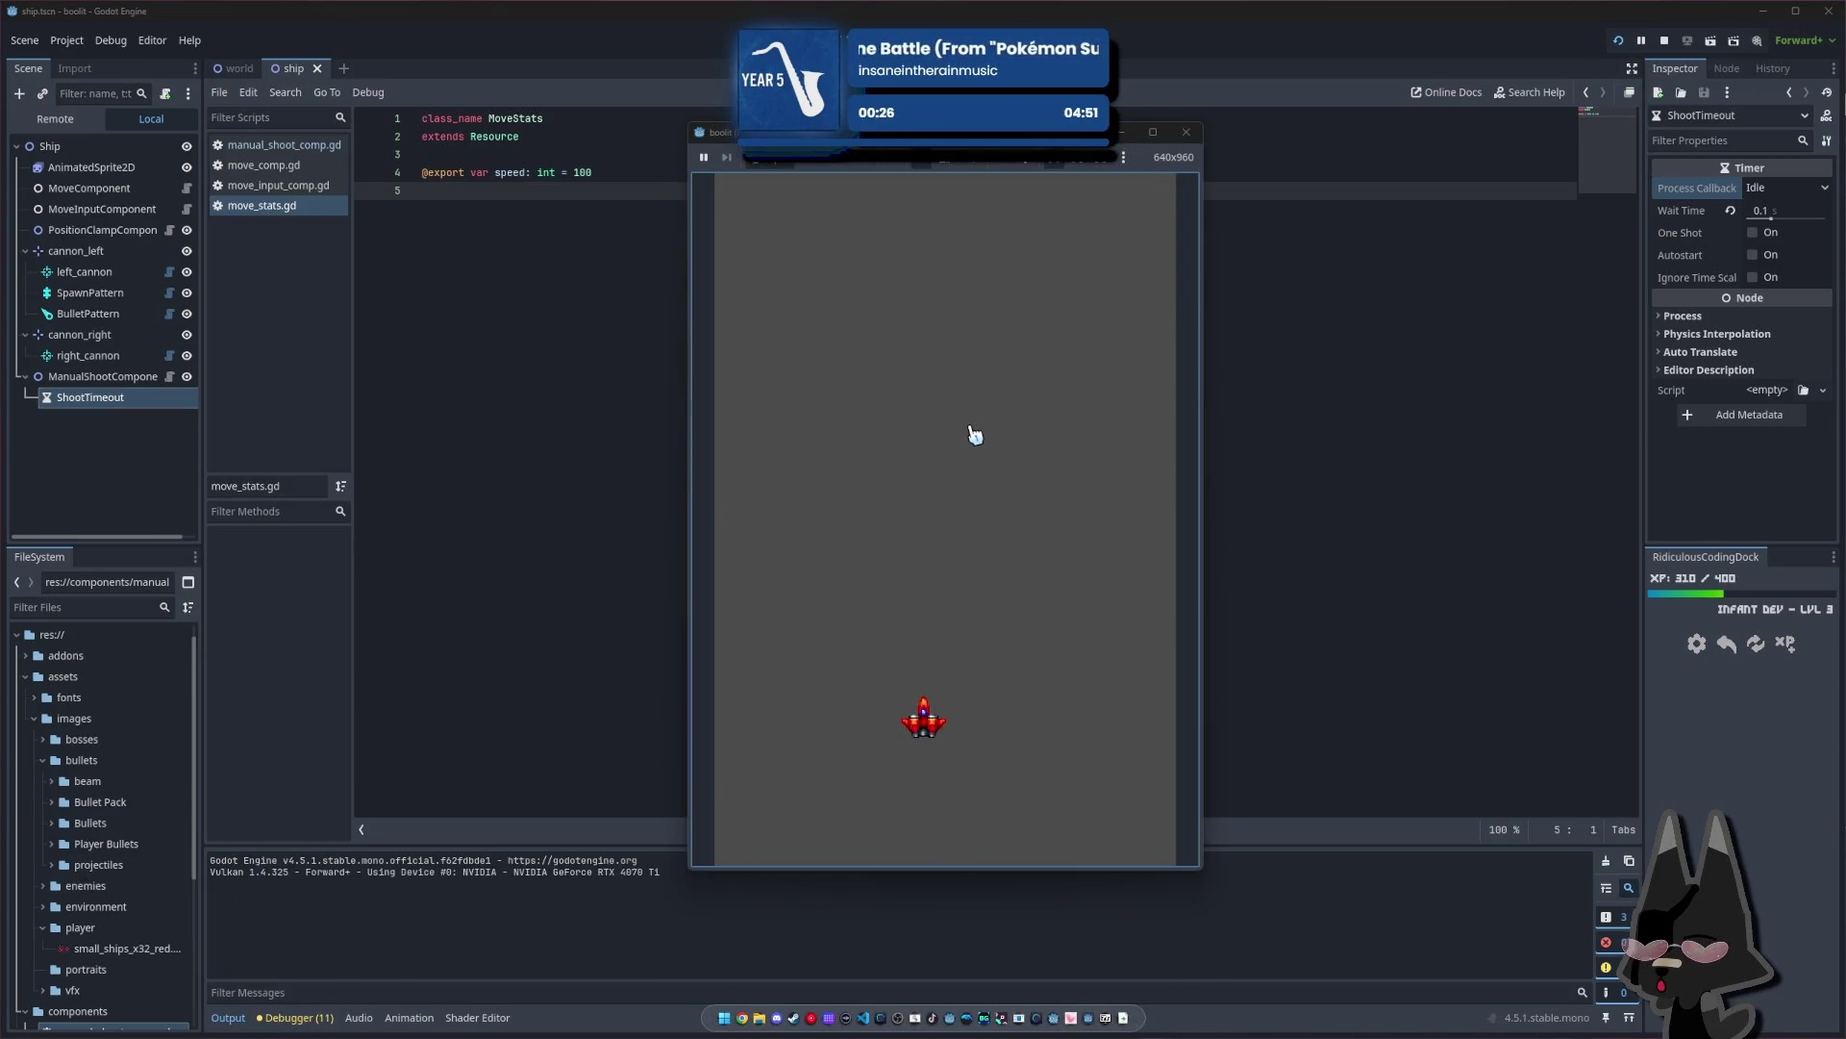
key("Right")
key("Left")
key("Up")
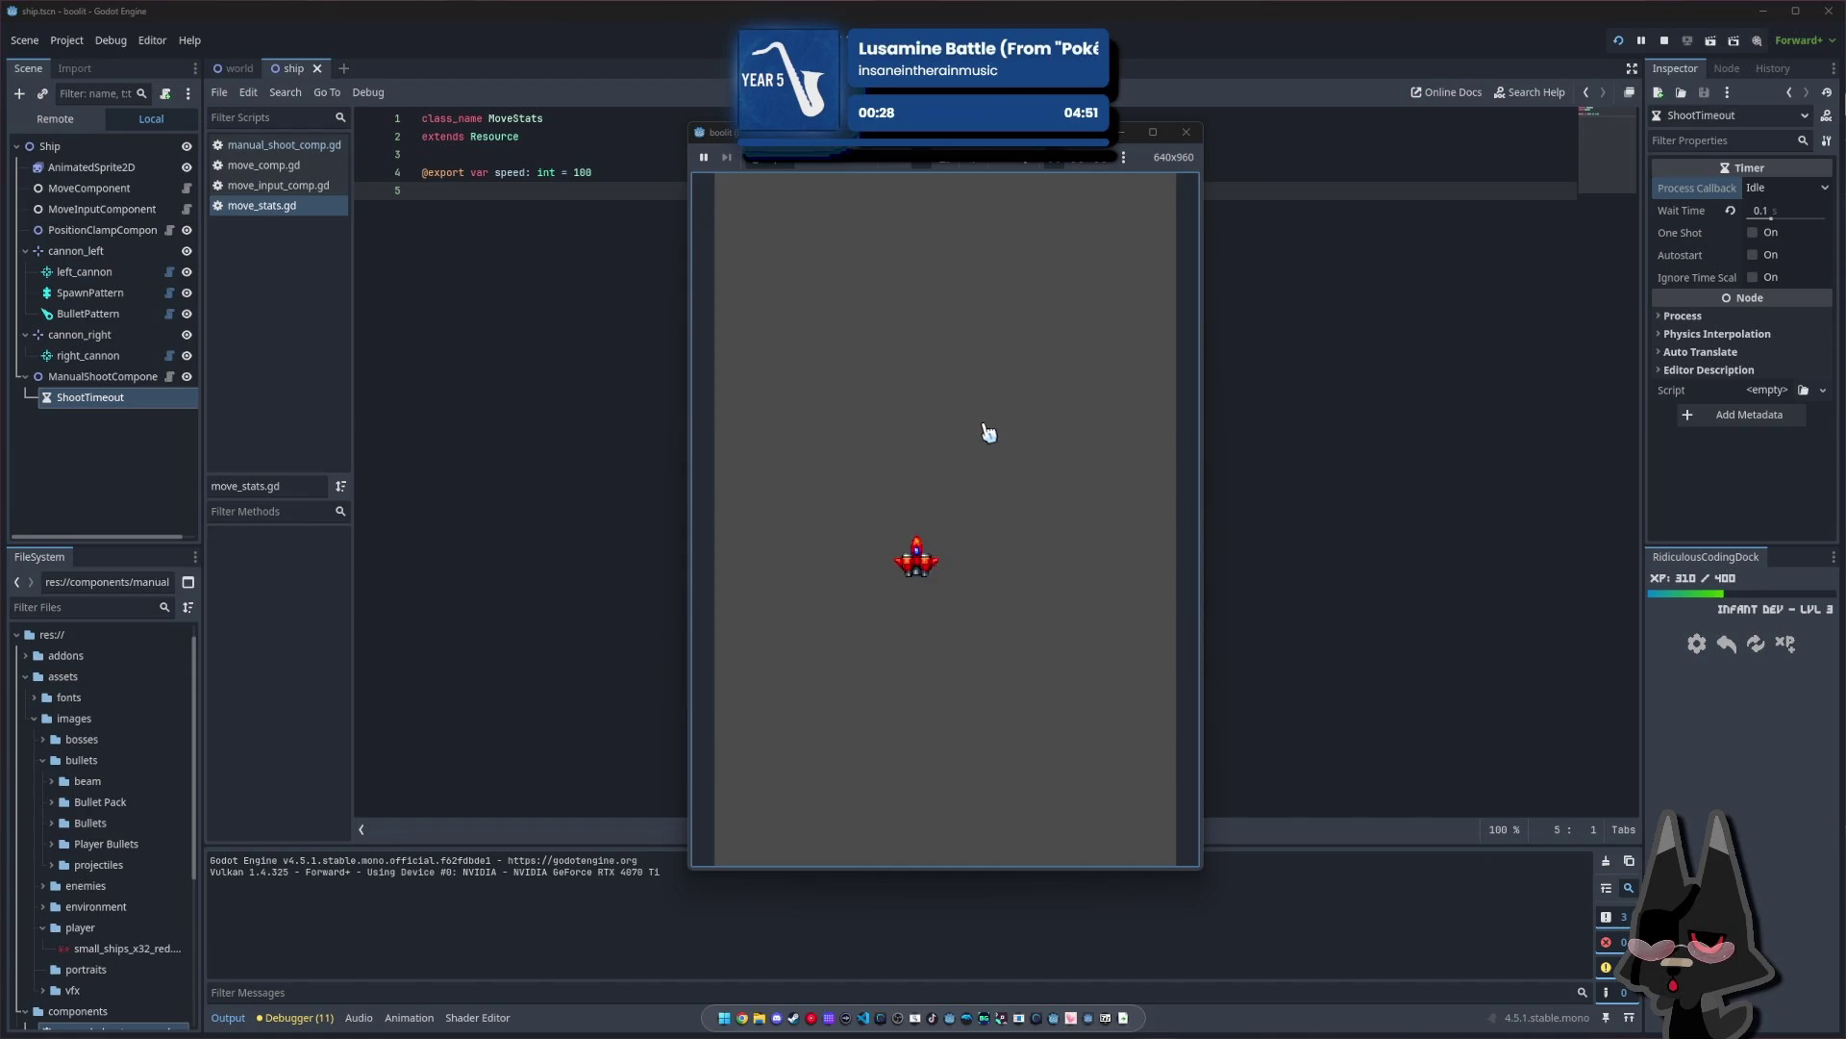
key("Right")
key("Down")
key("Left")
key("Right")
key("Up")
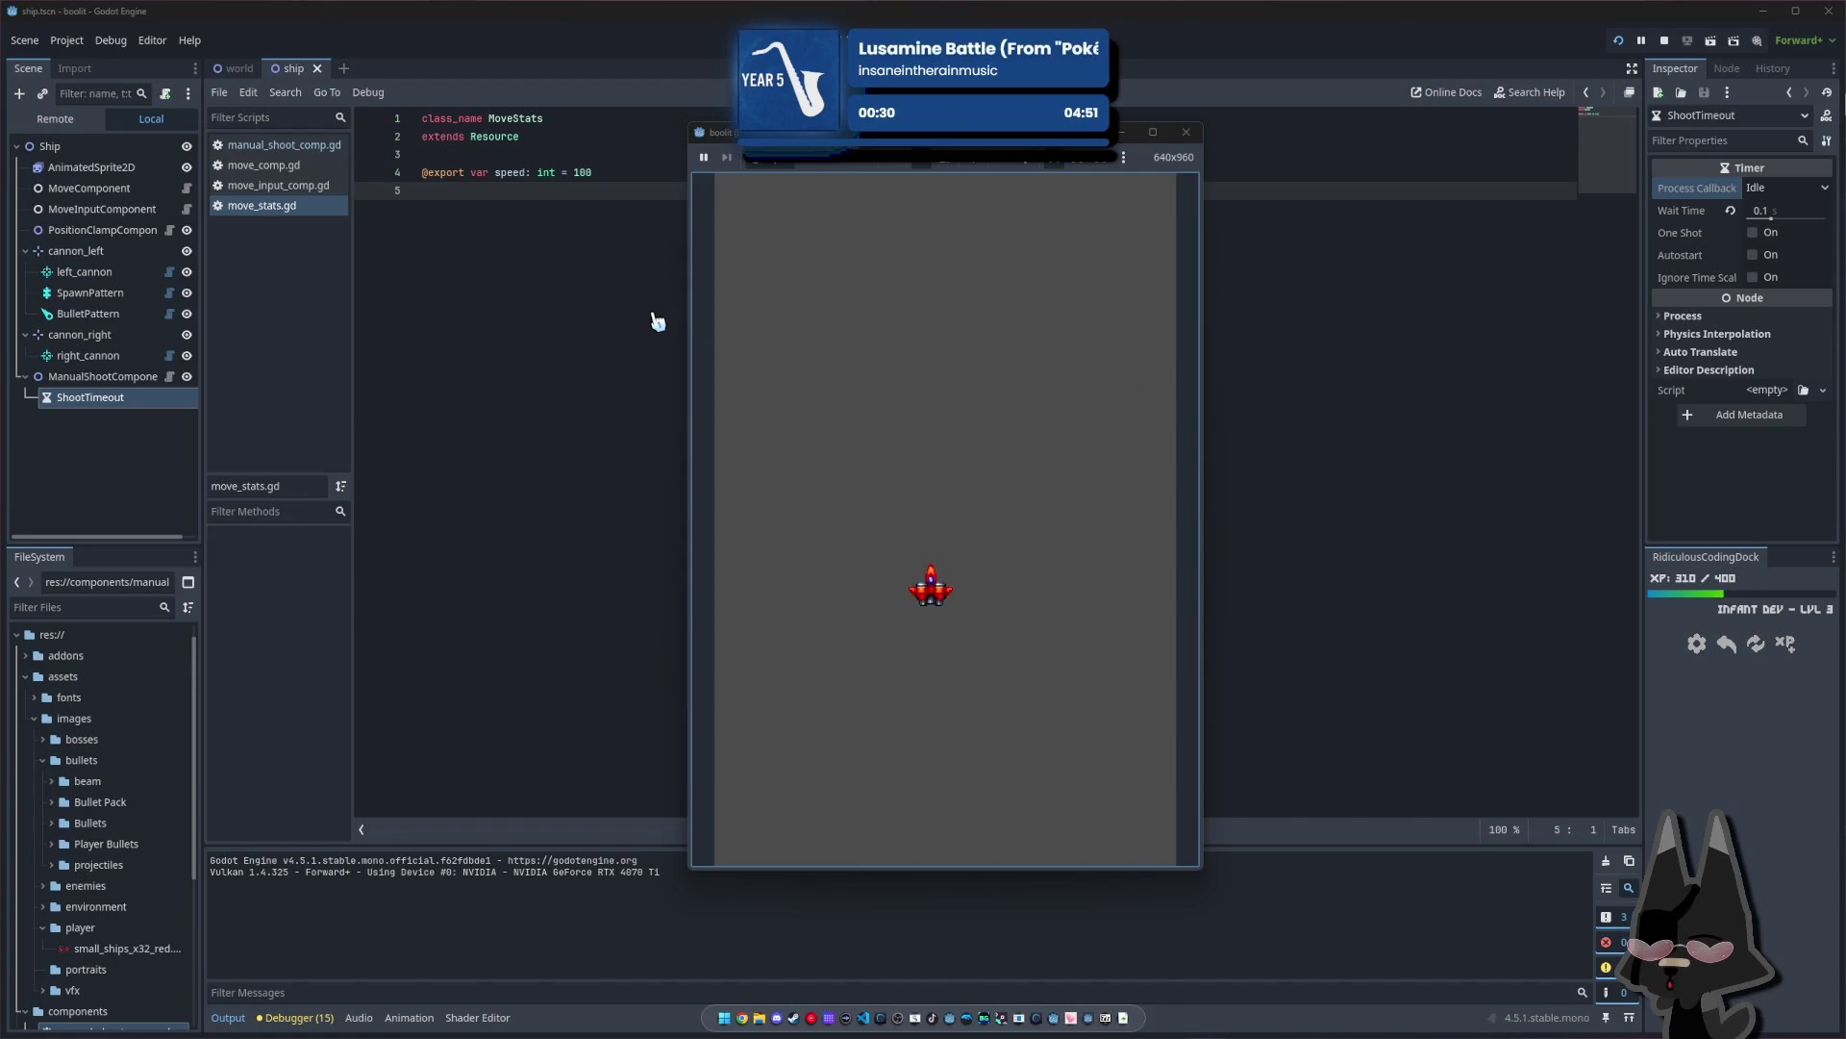
key("Left")
key("Down")
key("Right")
key("Down")
key("Left")
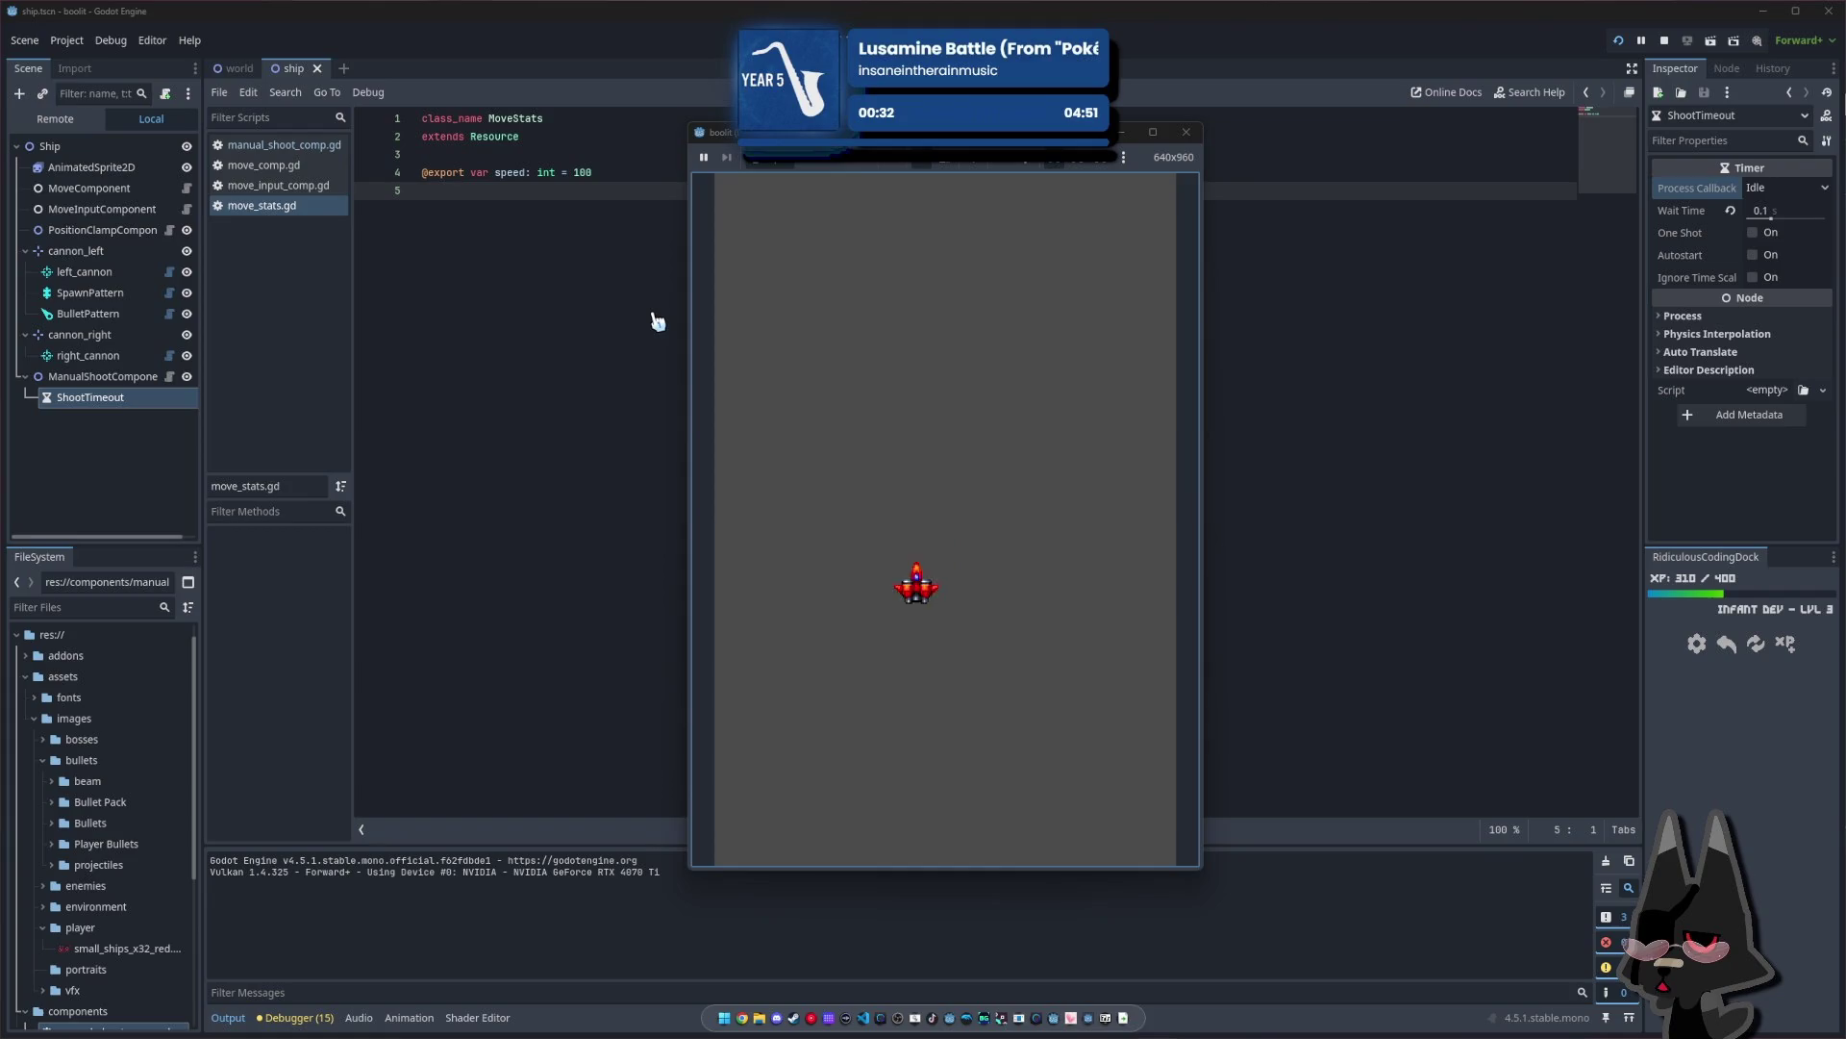
key("Right")
key("Down")
key("Left")
key("Right")
key("Down")
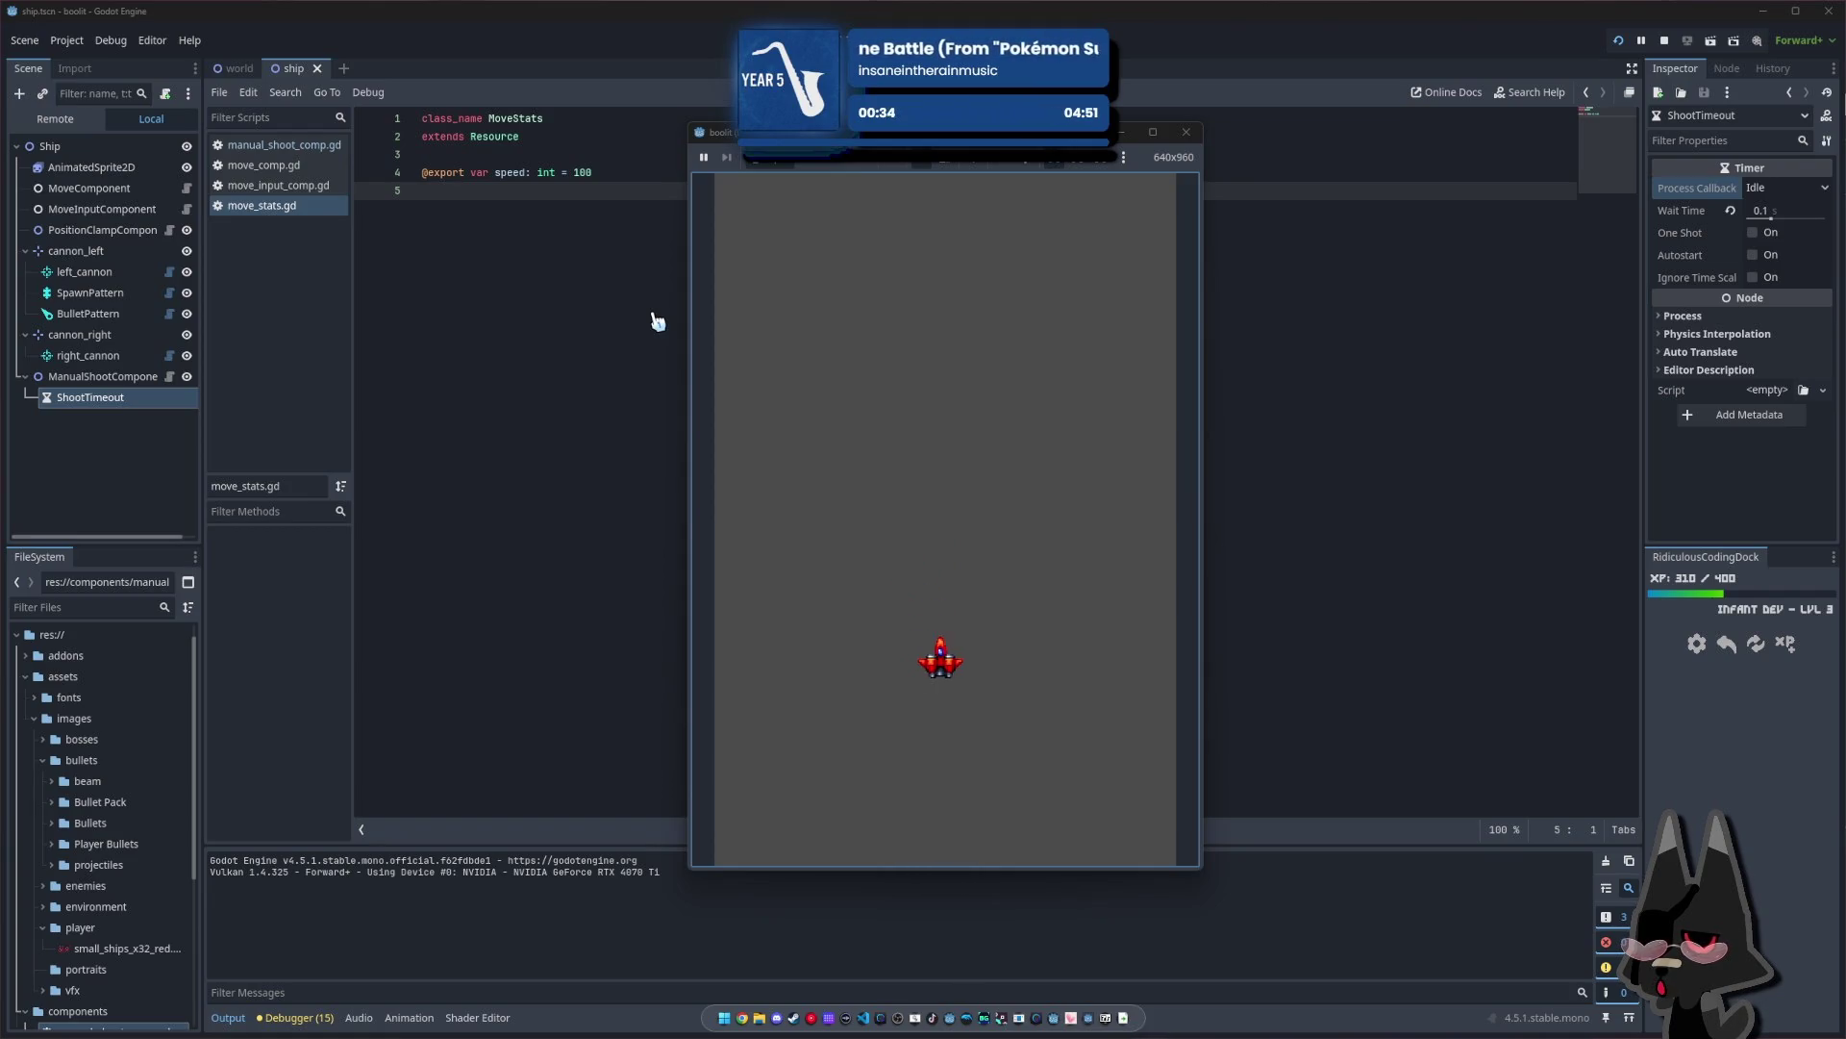
left_click(1187, 131)
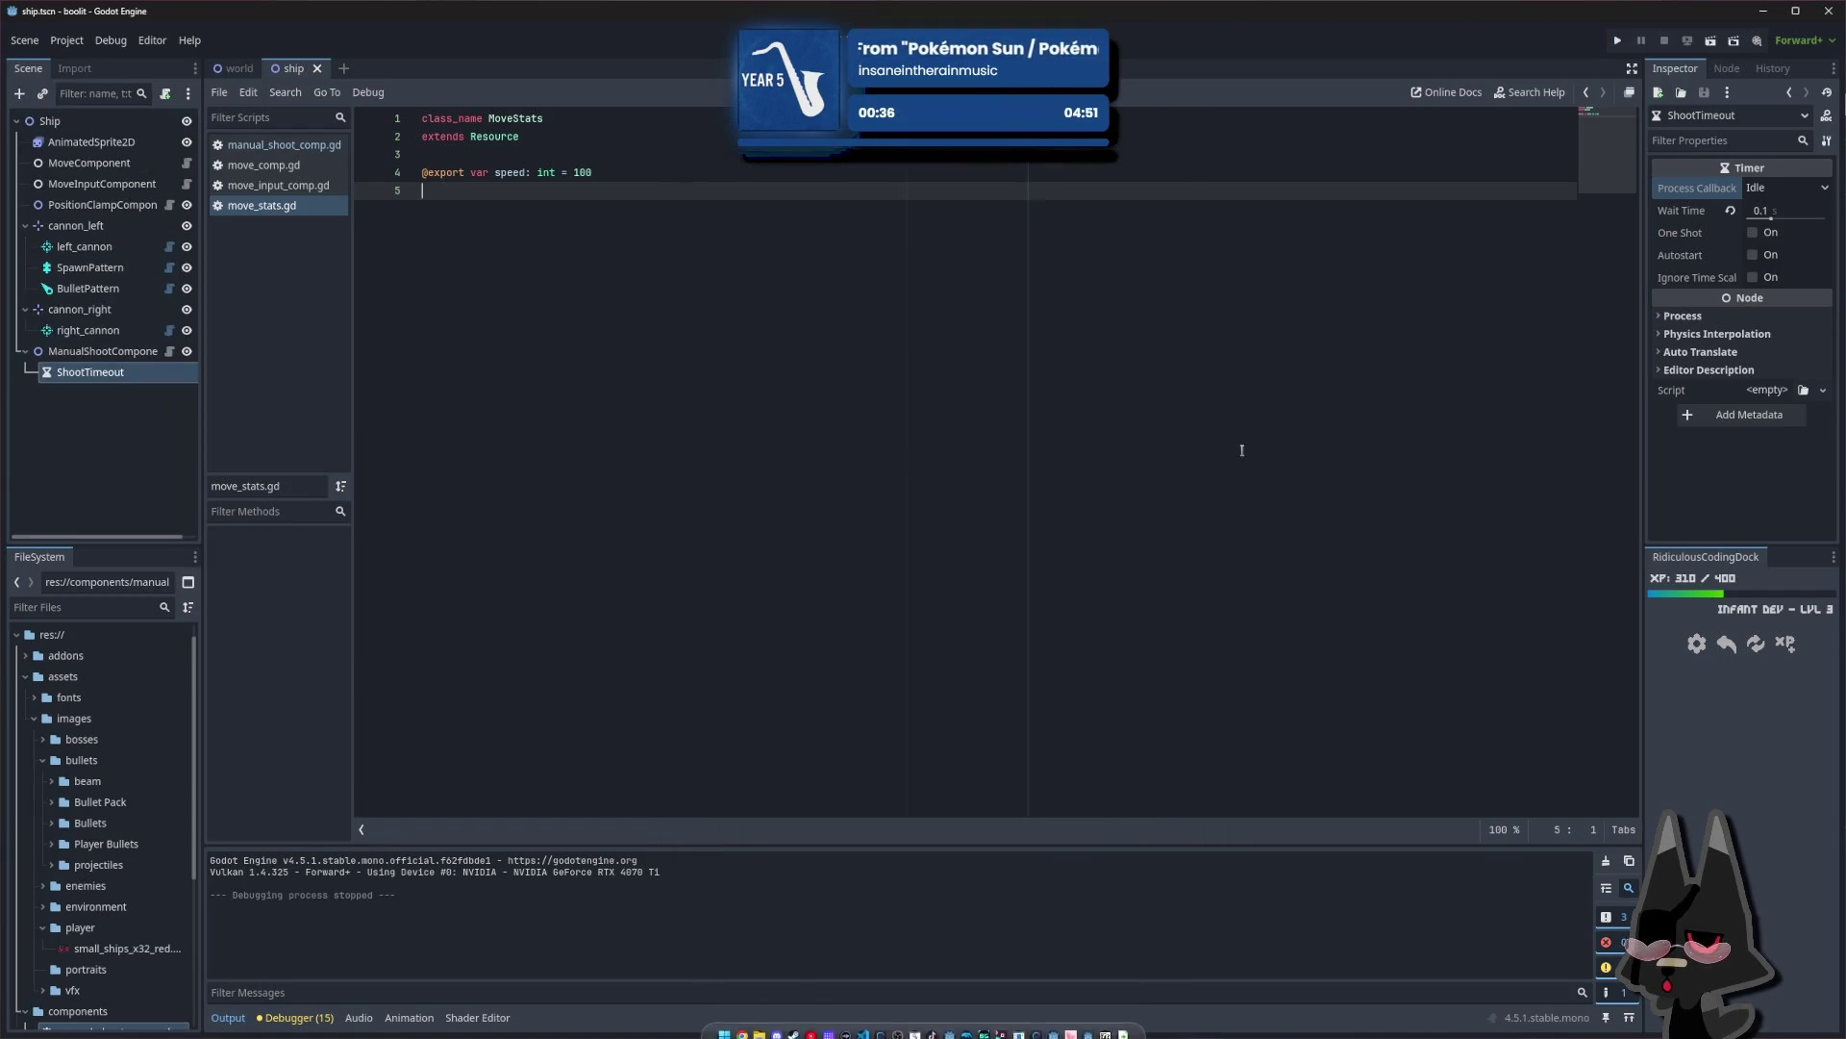
left_click(294, 1017)
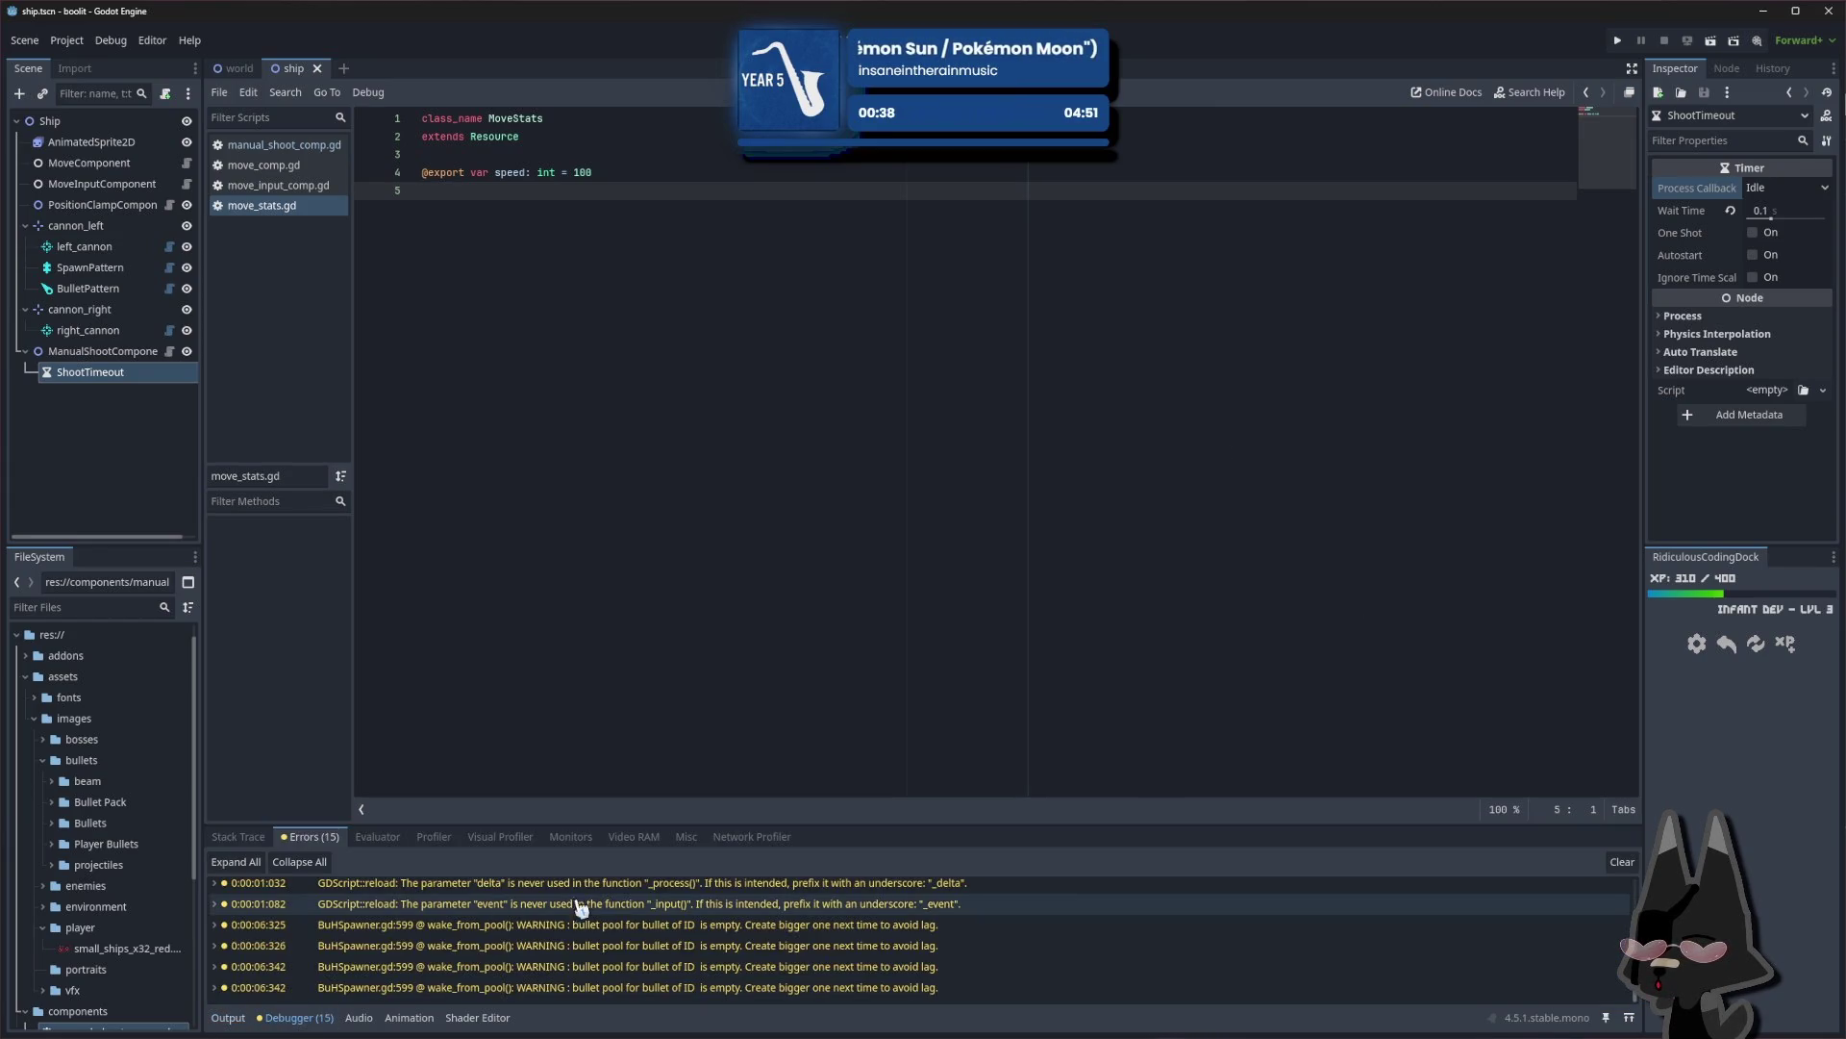
double_click(686, 945)
left_click(478, 355)
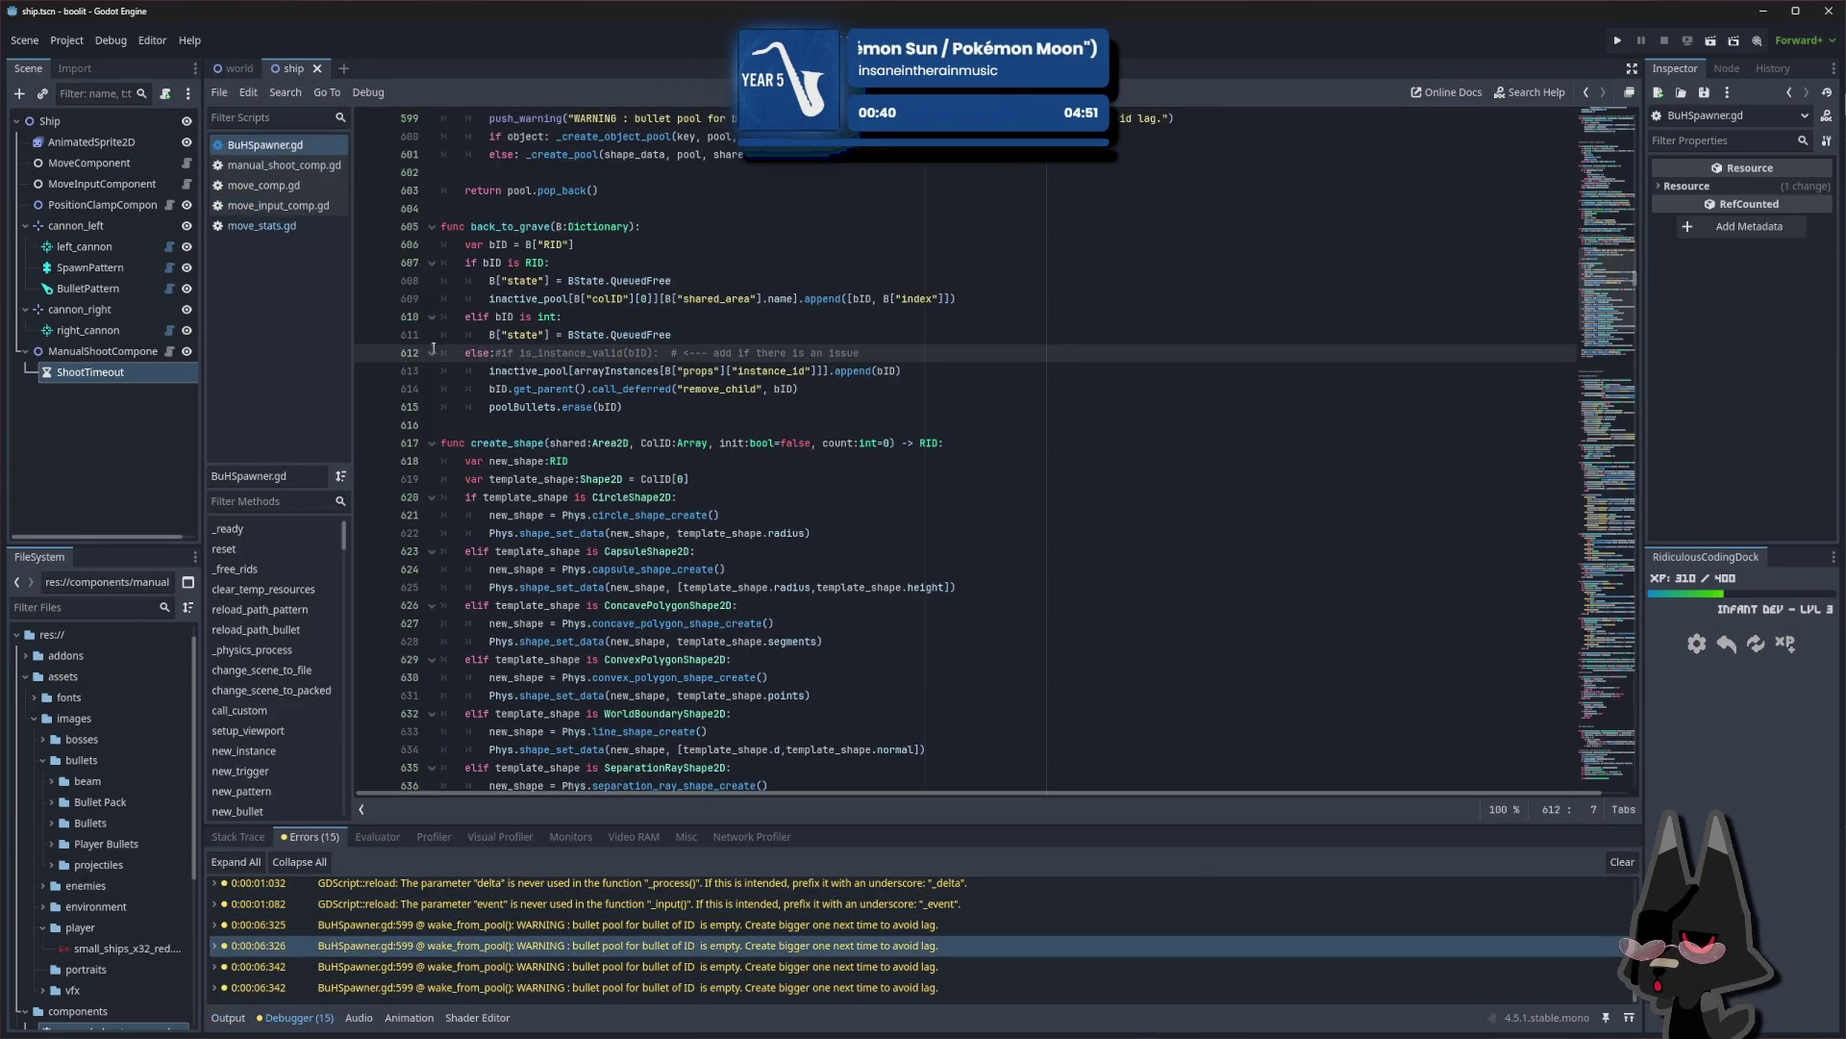
left_click(94, 353)
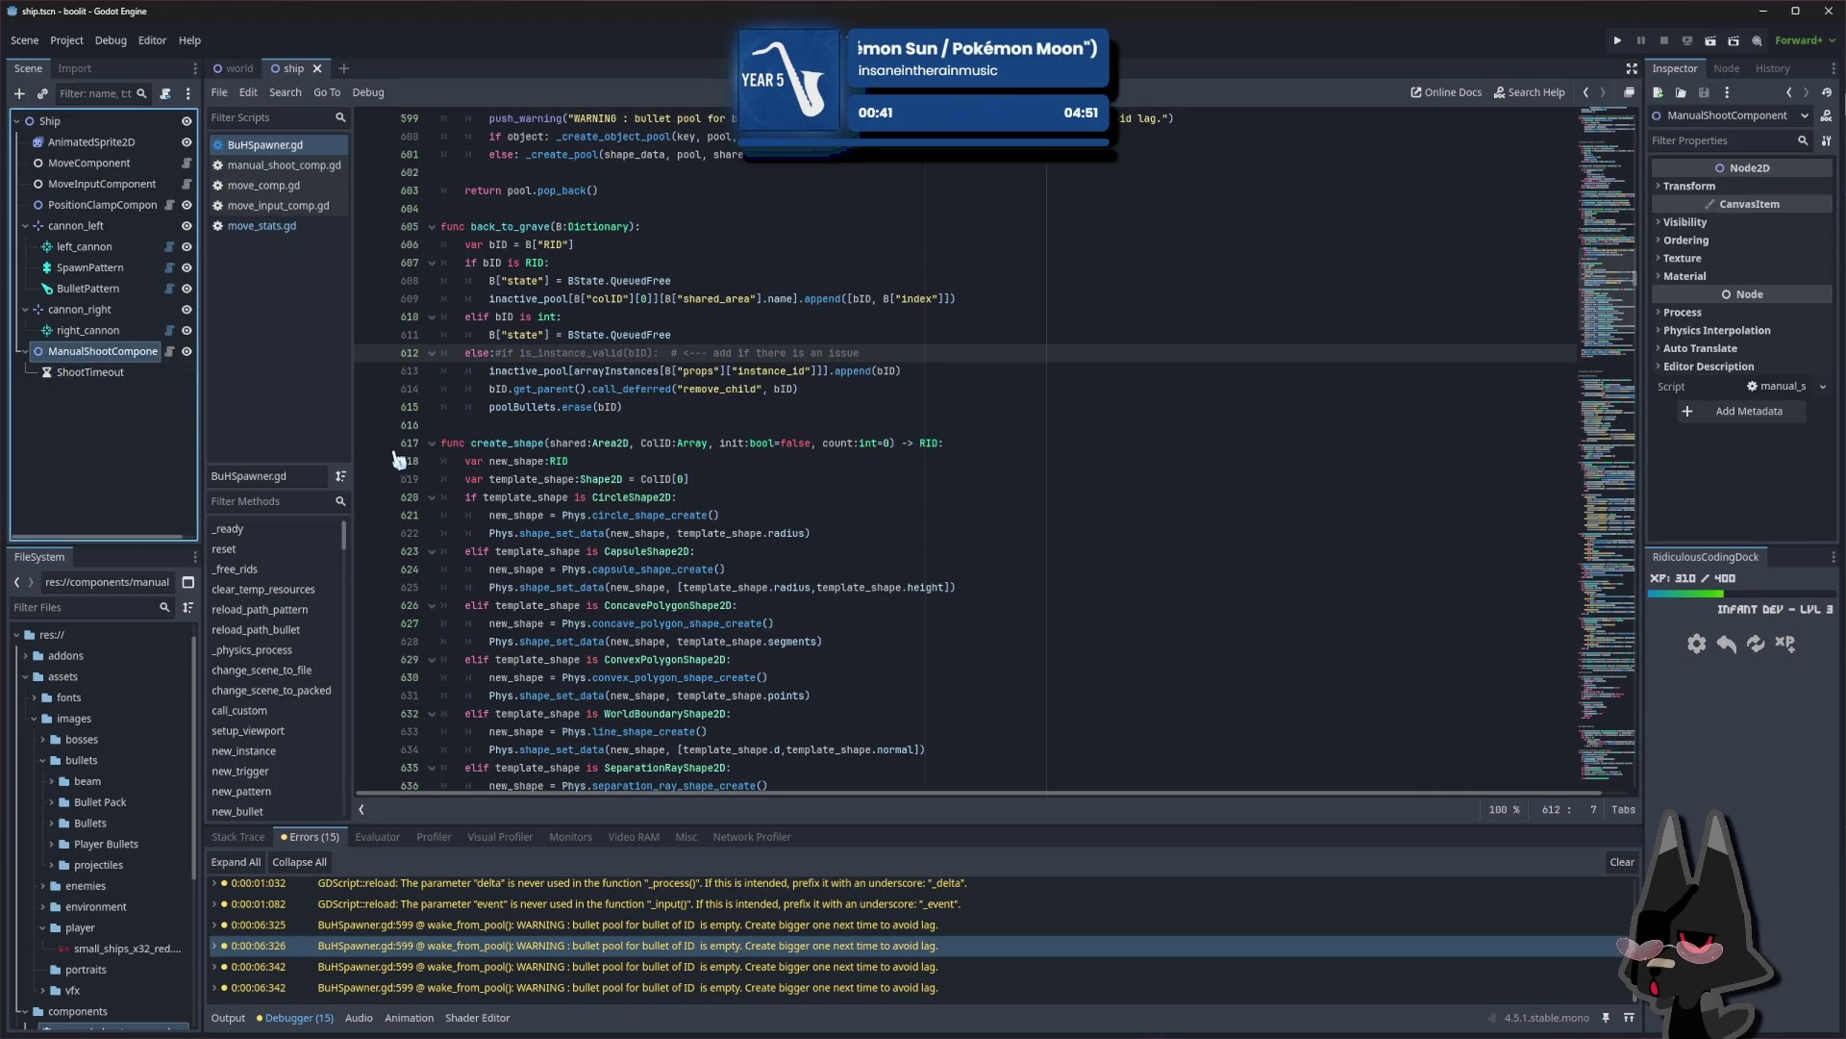
left_click(738, 297)
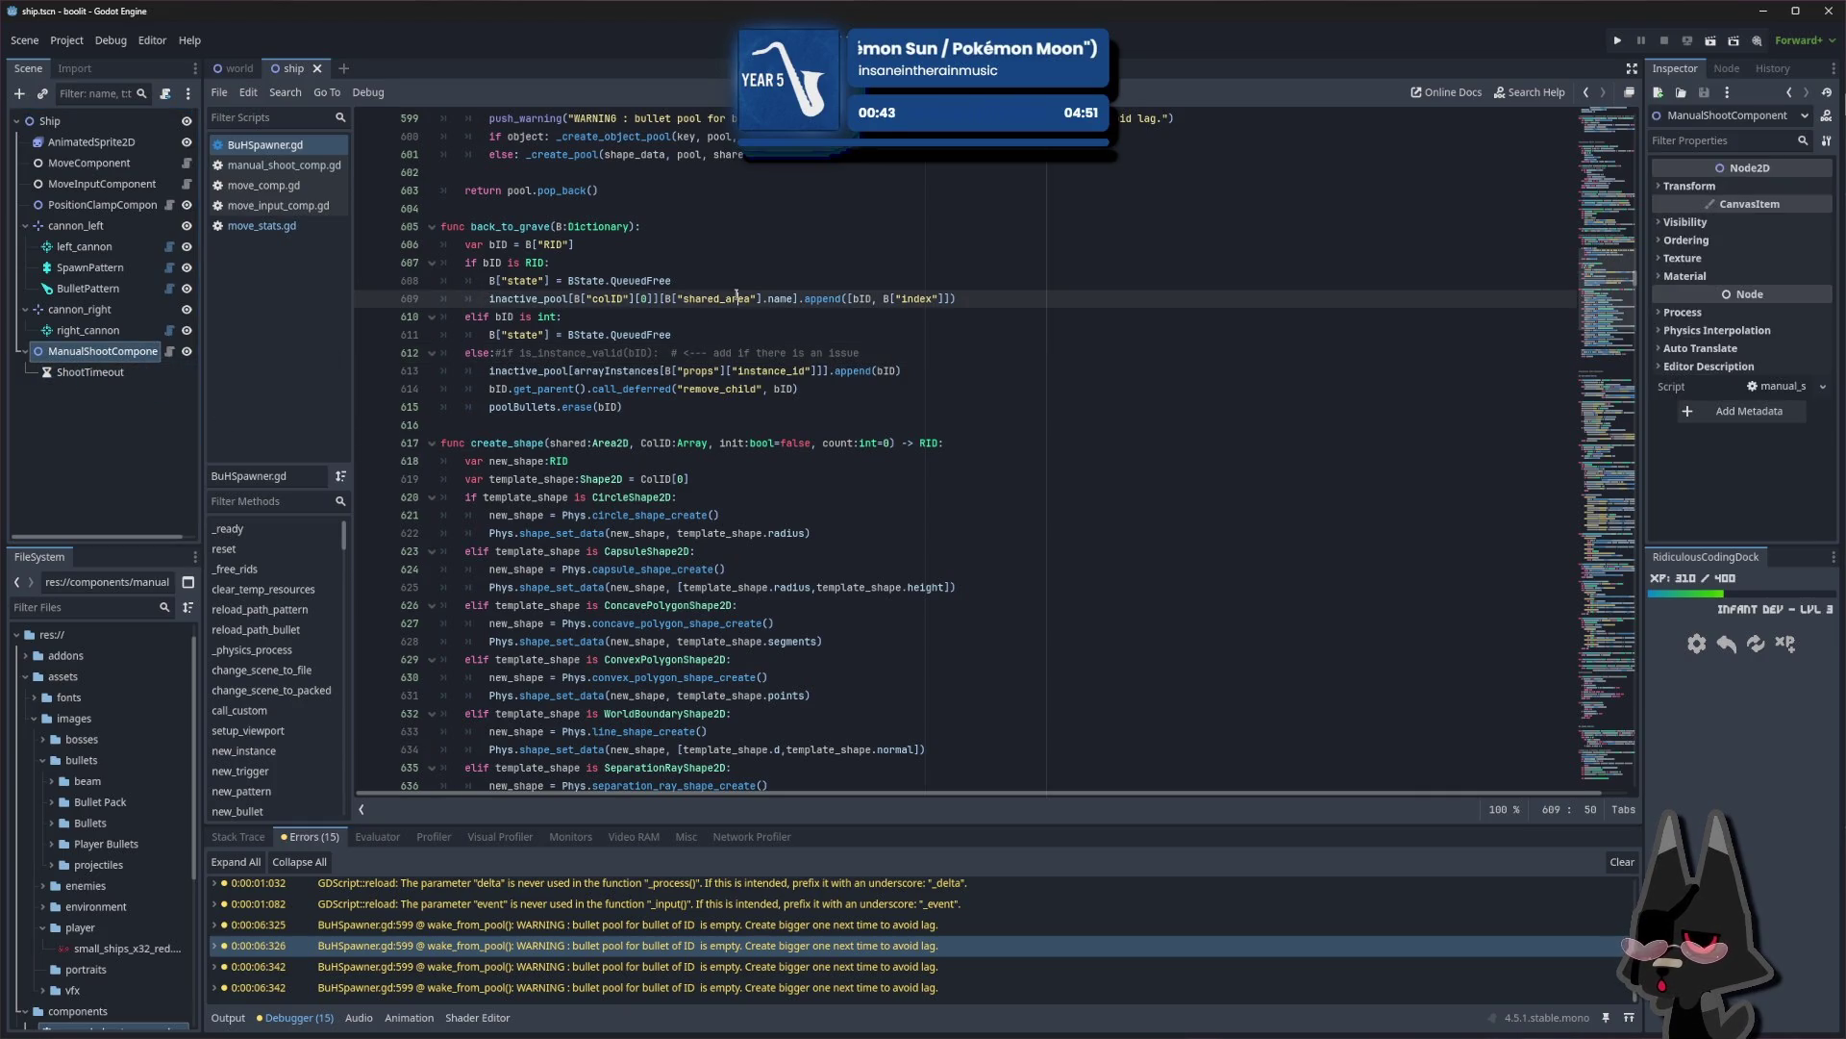
middle_click(269, 145)
left_click(79, 354)
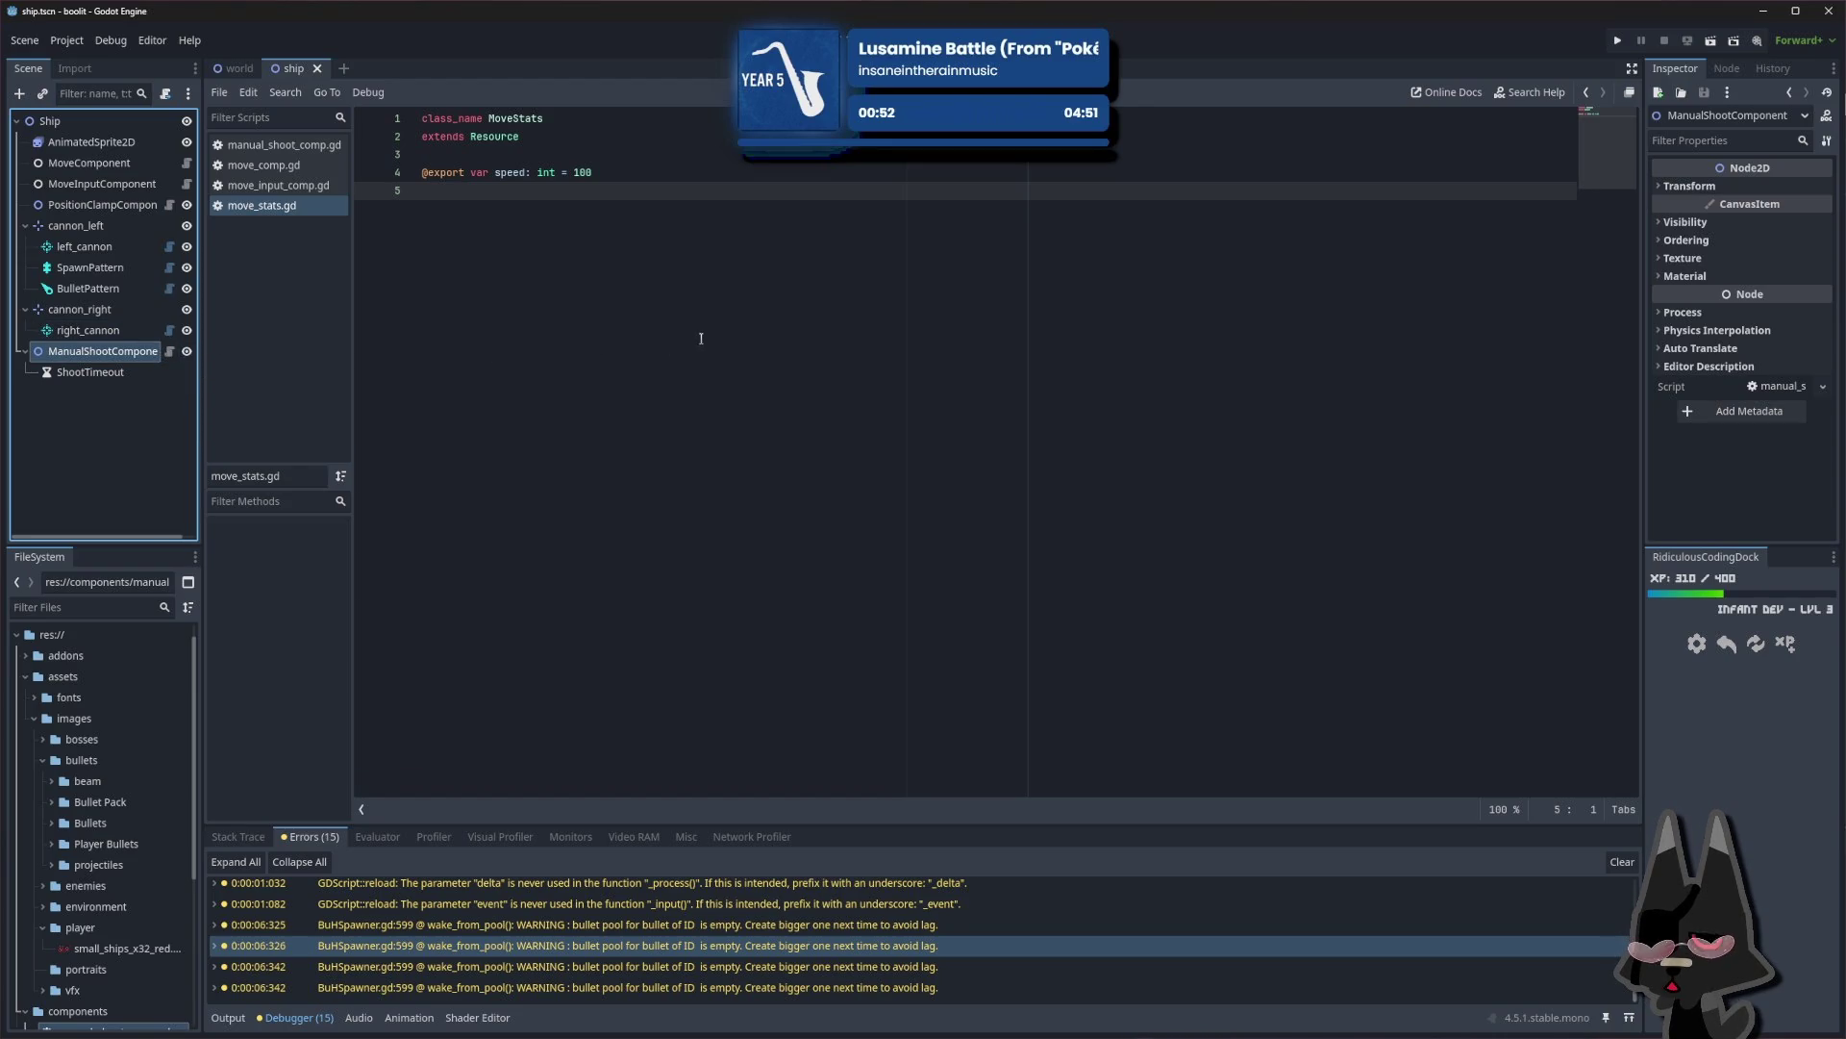
Start a test run and move the ship down, right, left and up with the arrow keys
left_click(1618, 41)
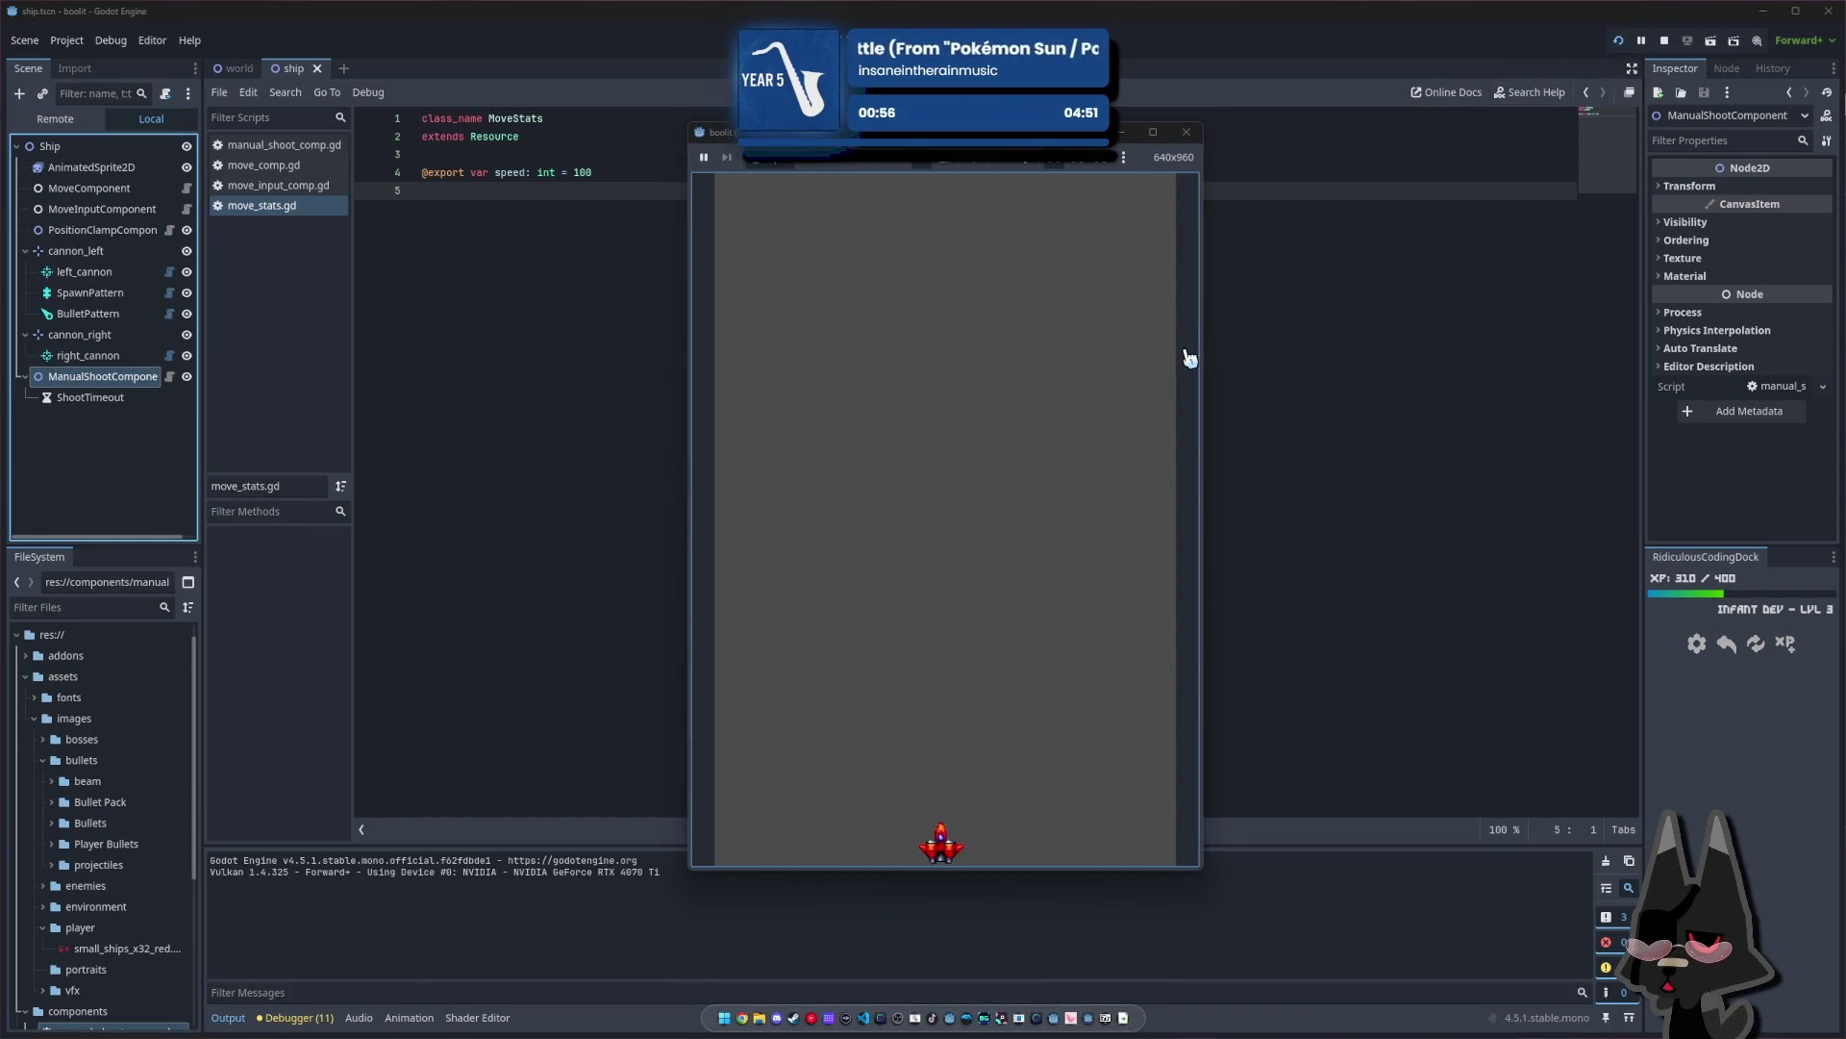
key("Down")
key("Right")
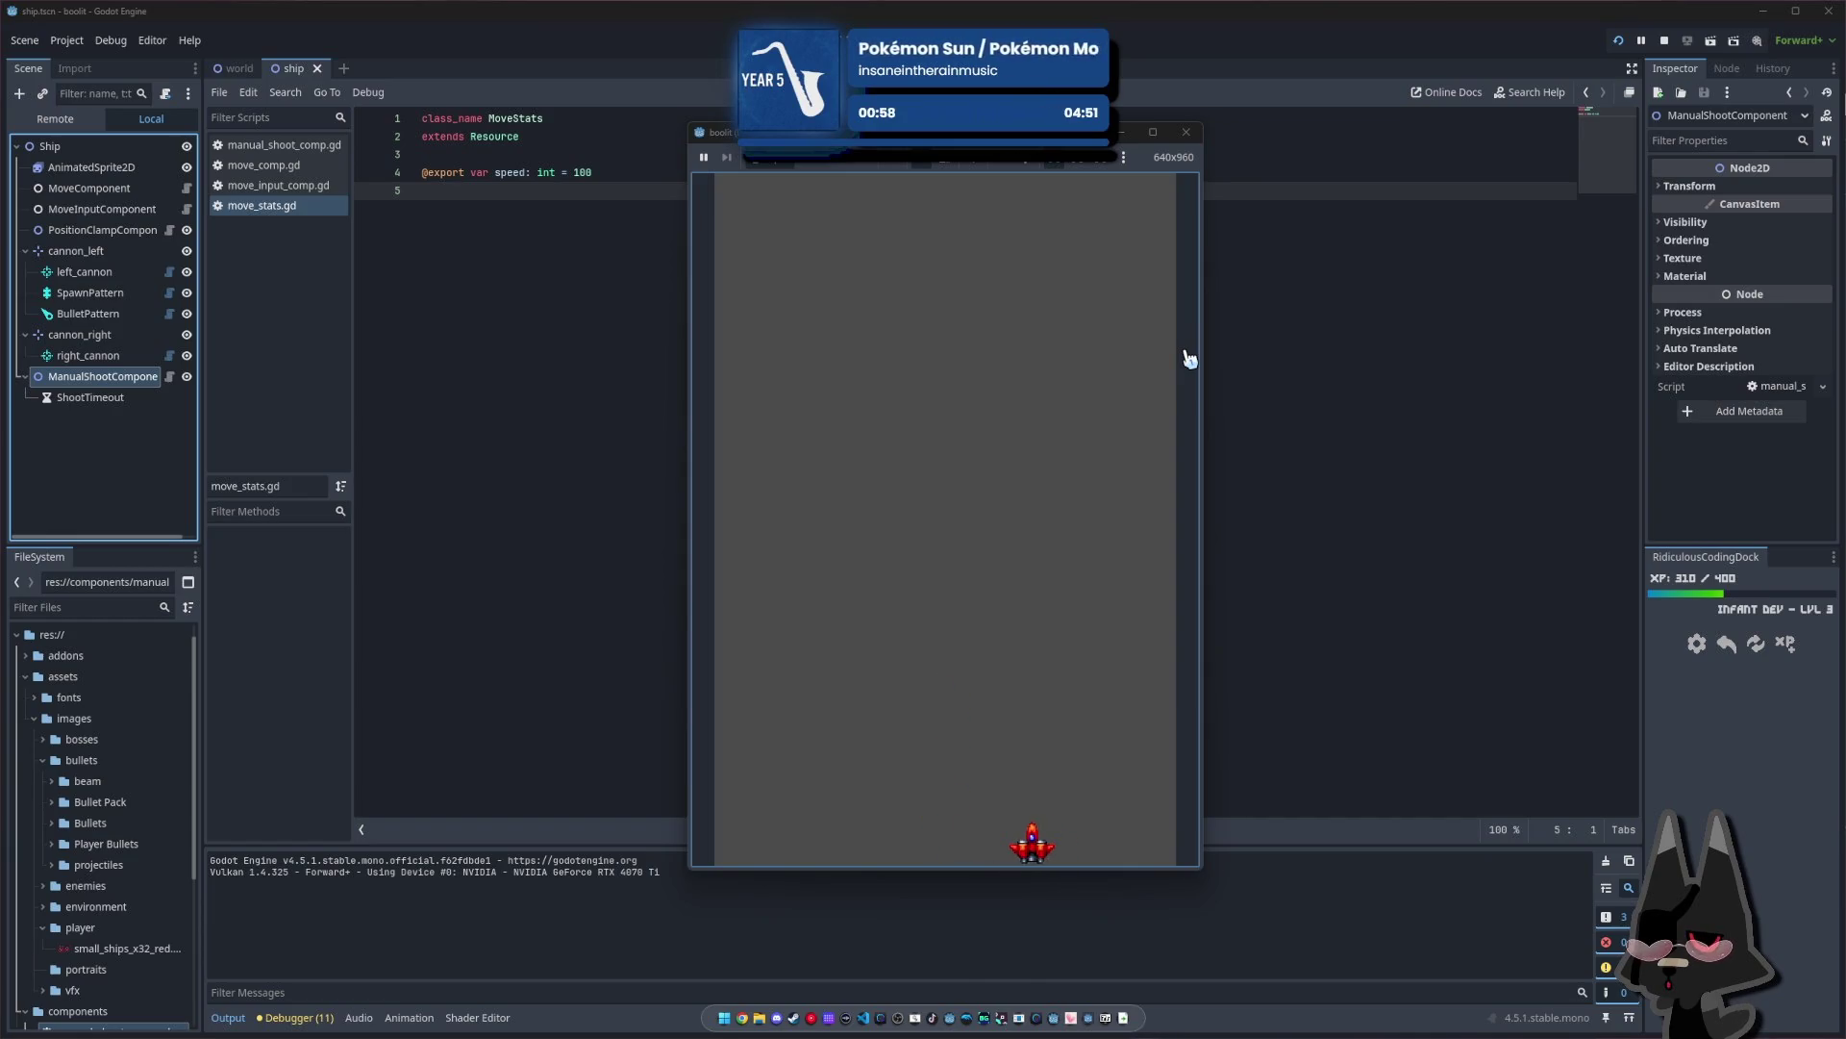
key("Left")
key("Up")
key("Left")
key("Down")
key("Right")
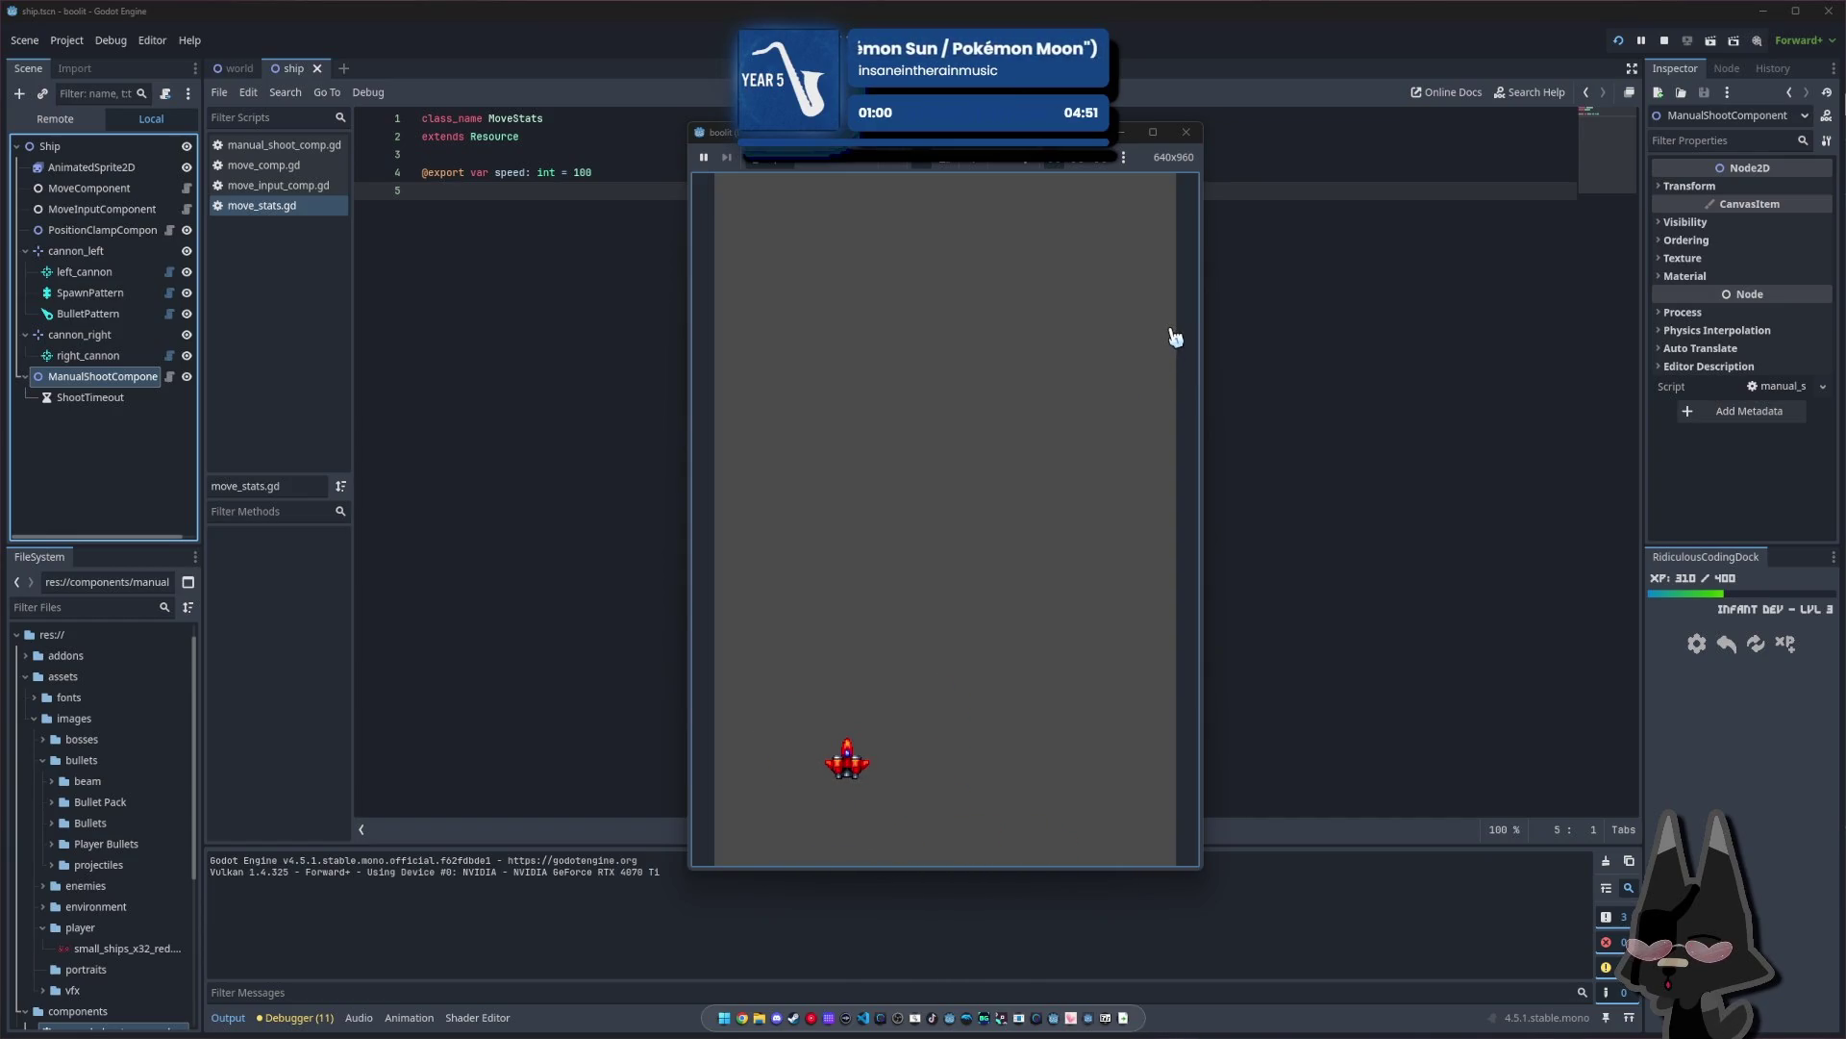
key("Up")
key("Right")
key("Right")
key("Down")
key("Left")
key("Up")
key("Right")
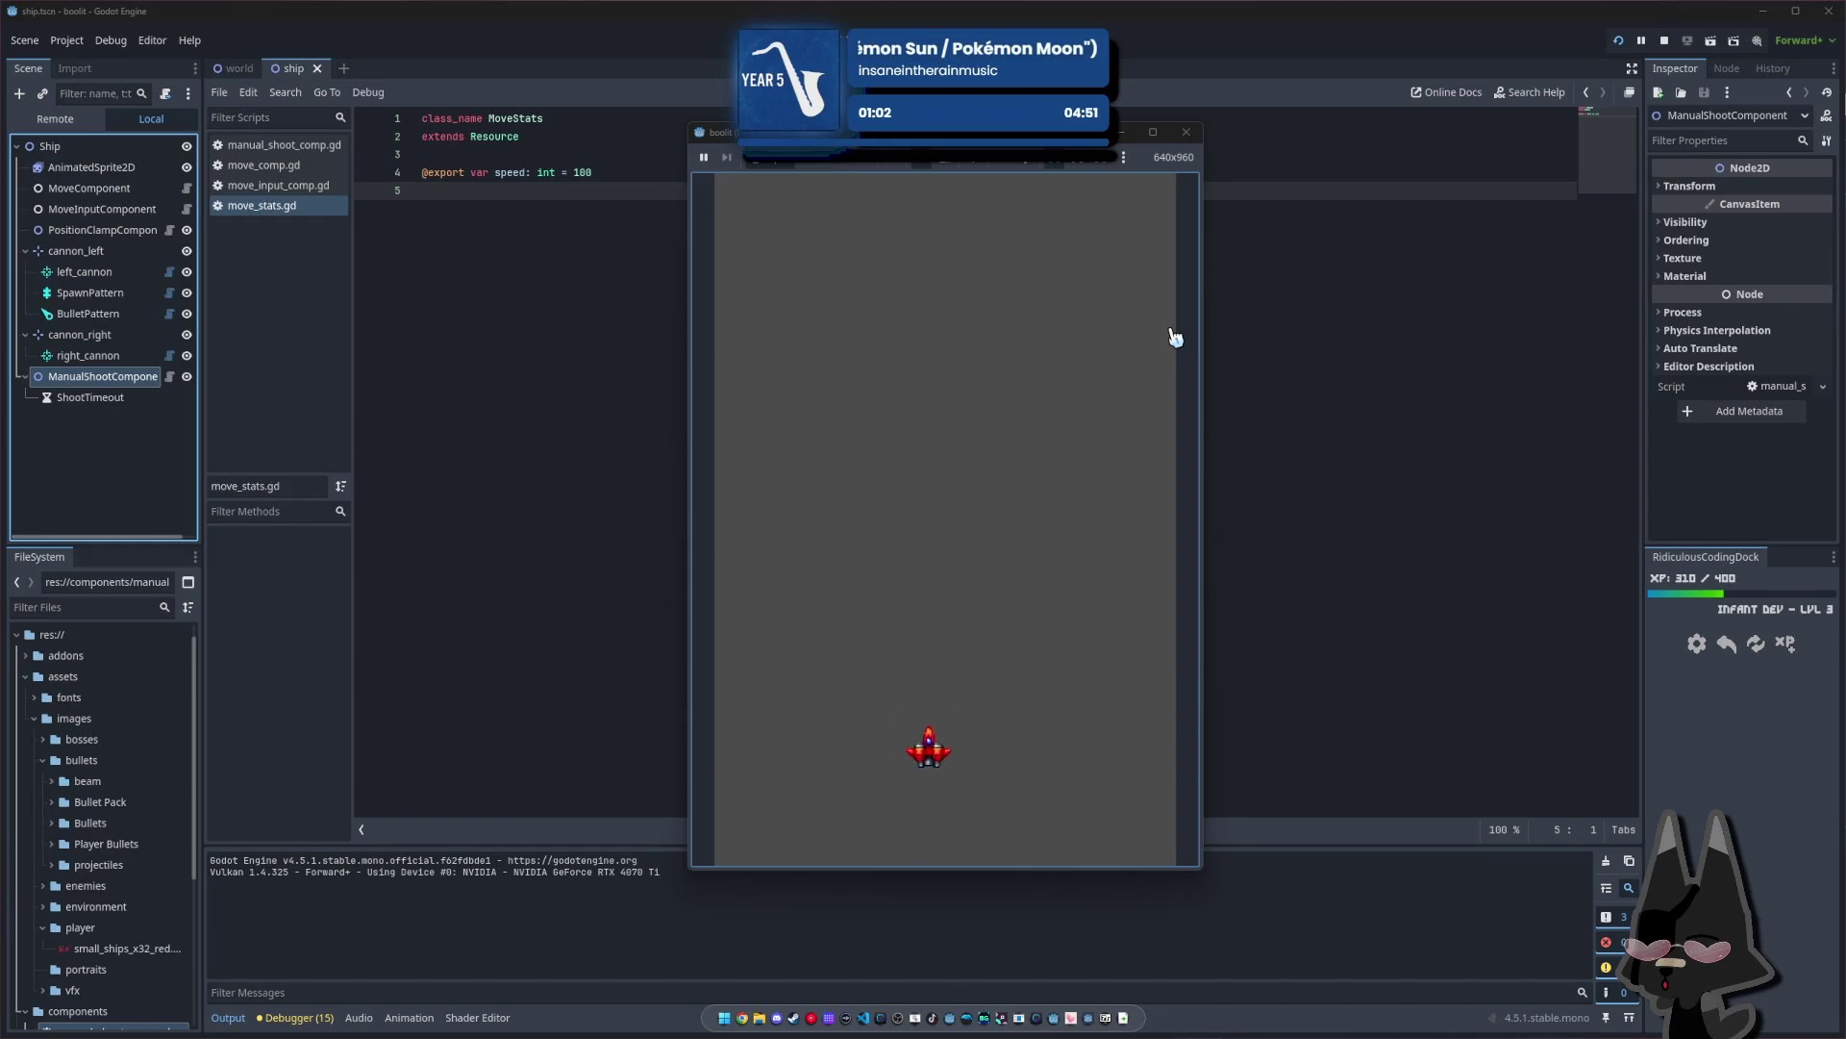
key("Up")
key("Left")
key("Up")
key("Down")
key("Up")
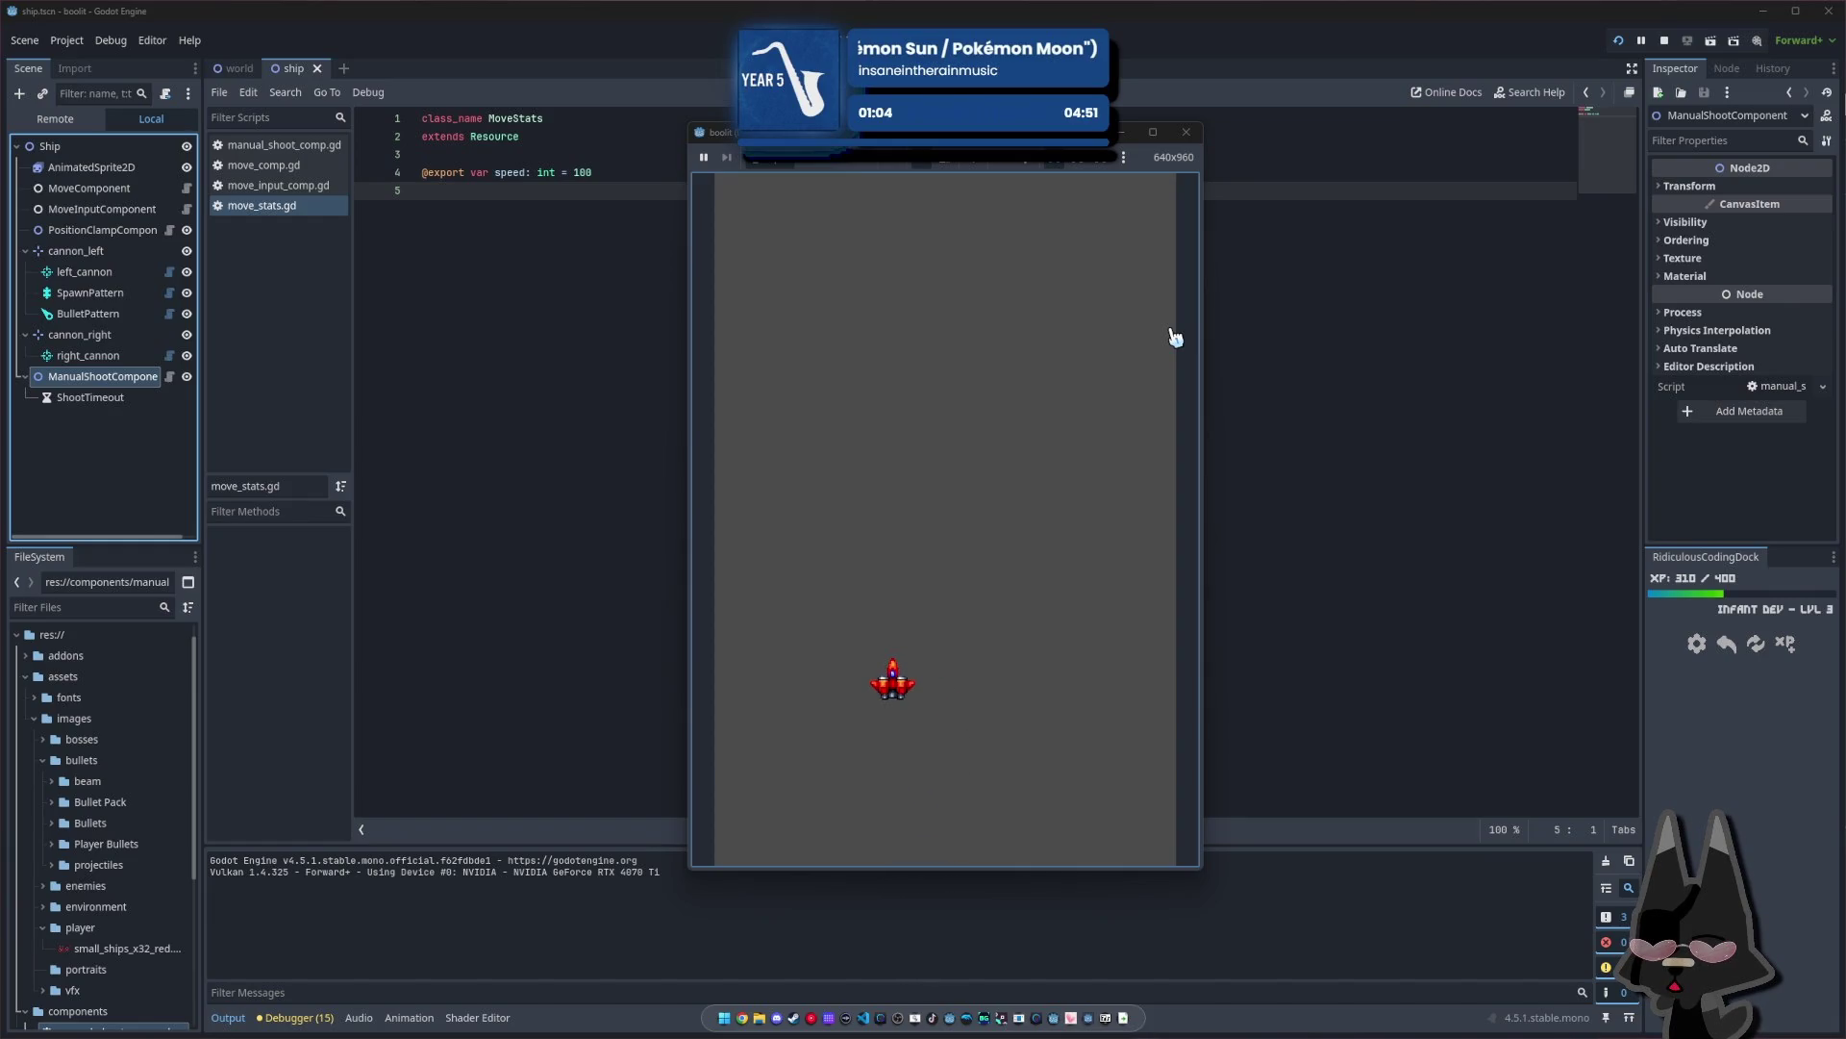
key("Left")
key("Up")
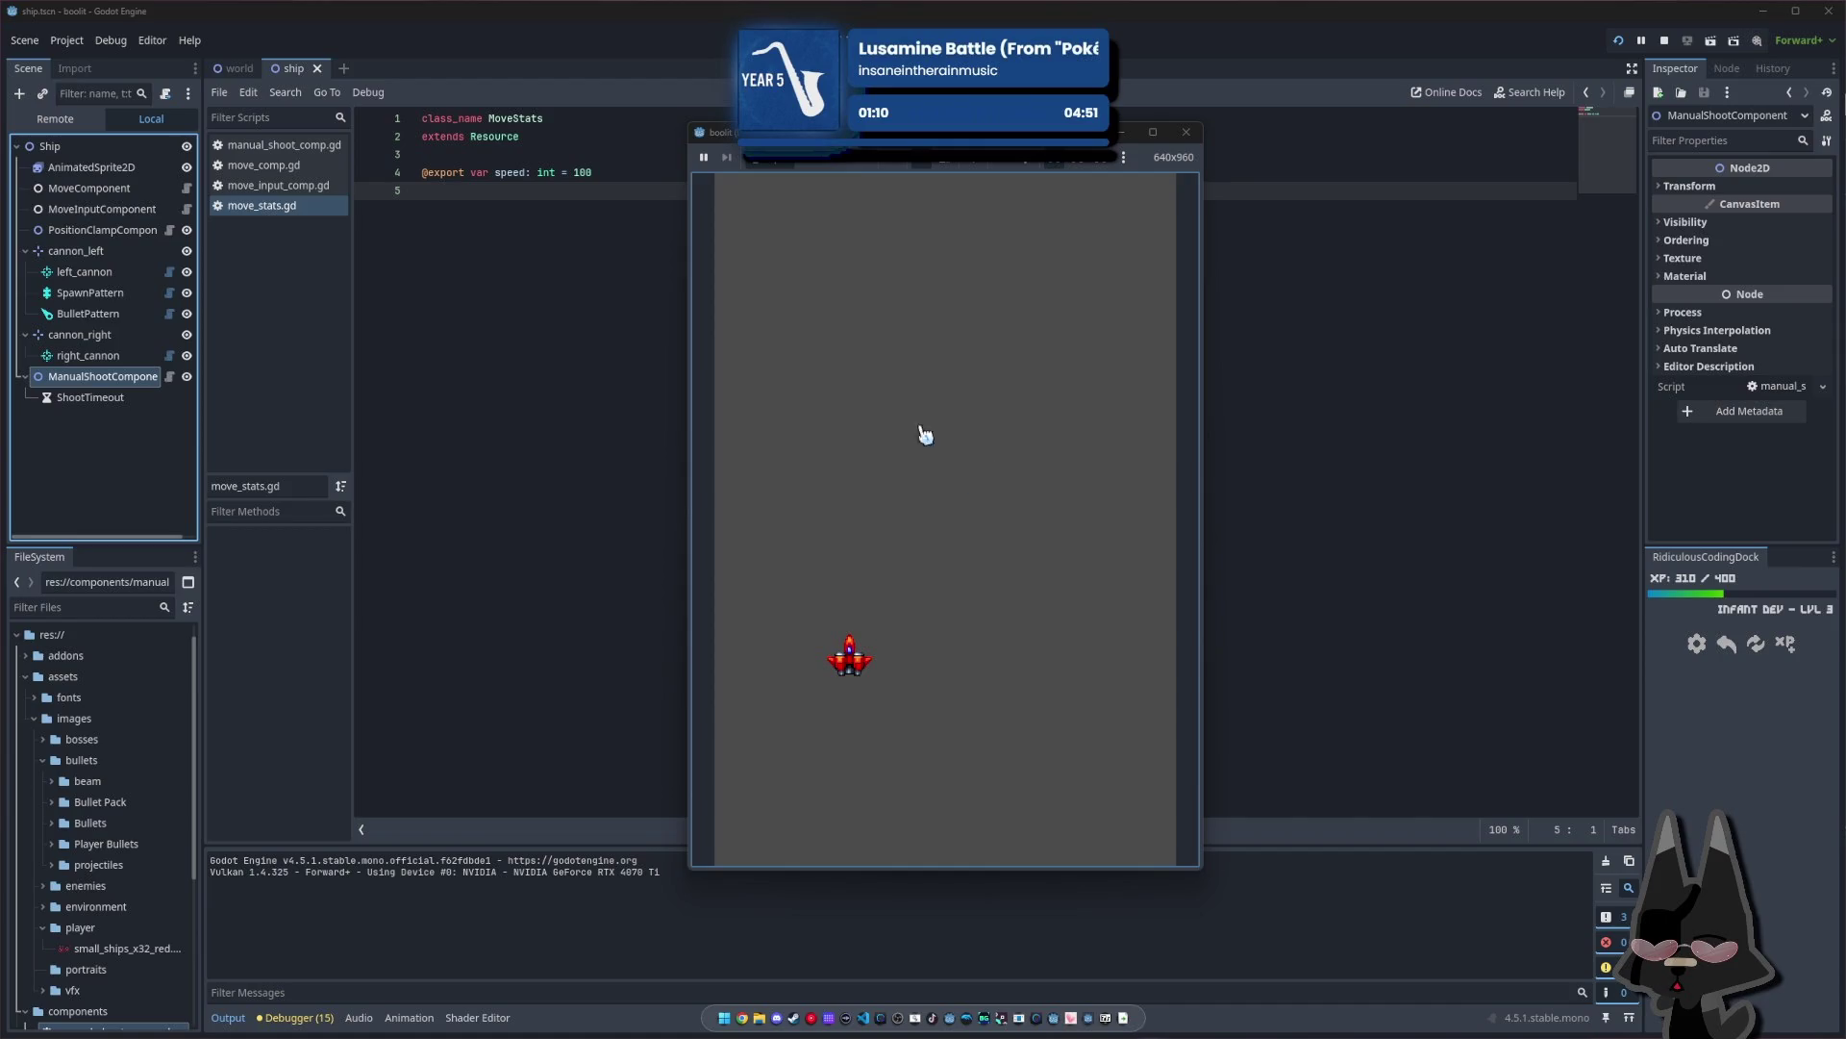
Steer the ship diagonally toward the top corners of the 640x960 play area
key("Left")
key("Down")
key("Up")
key("Left")
key("Down")
key("Right")
key("Up")
key("Left")
key("Right")
key("Up")
key("Right")
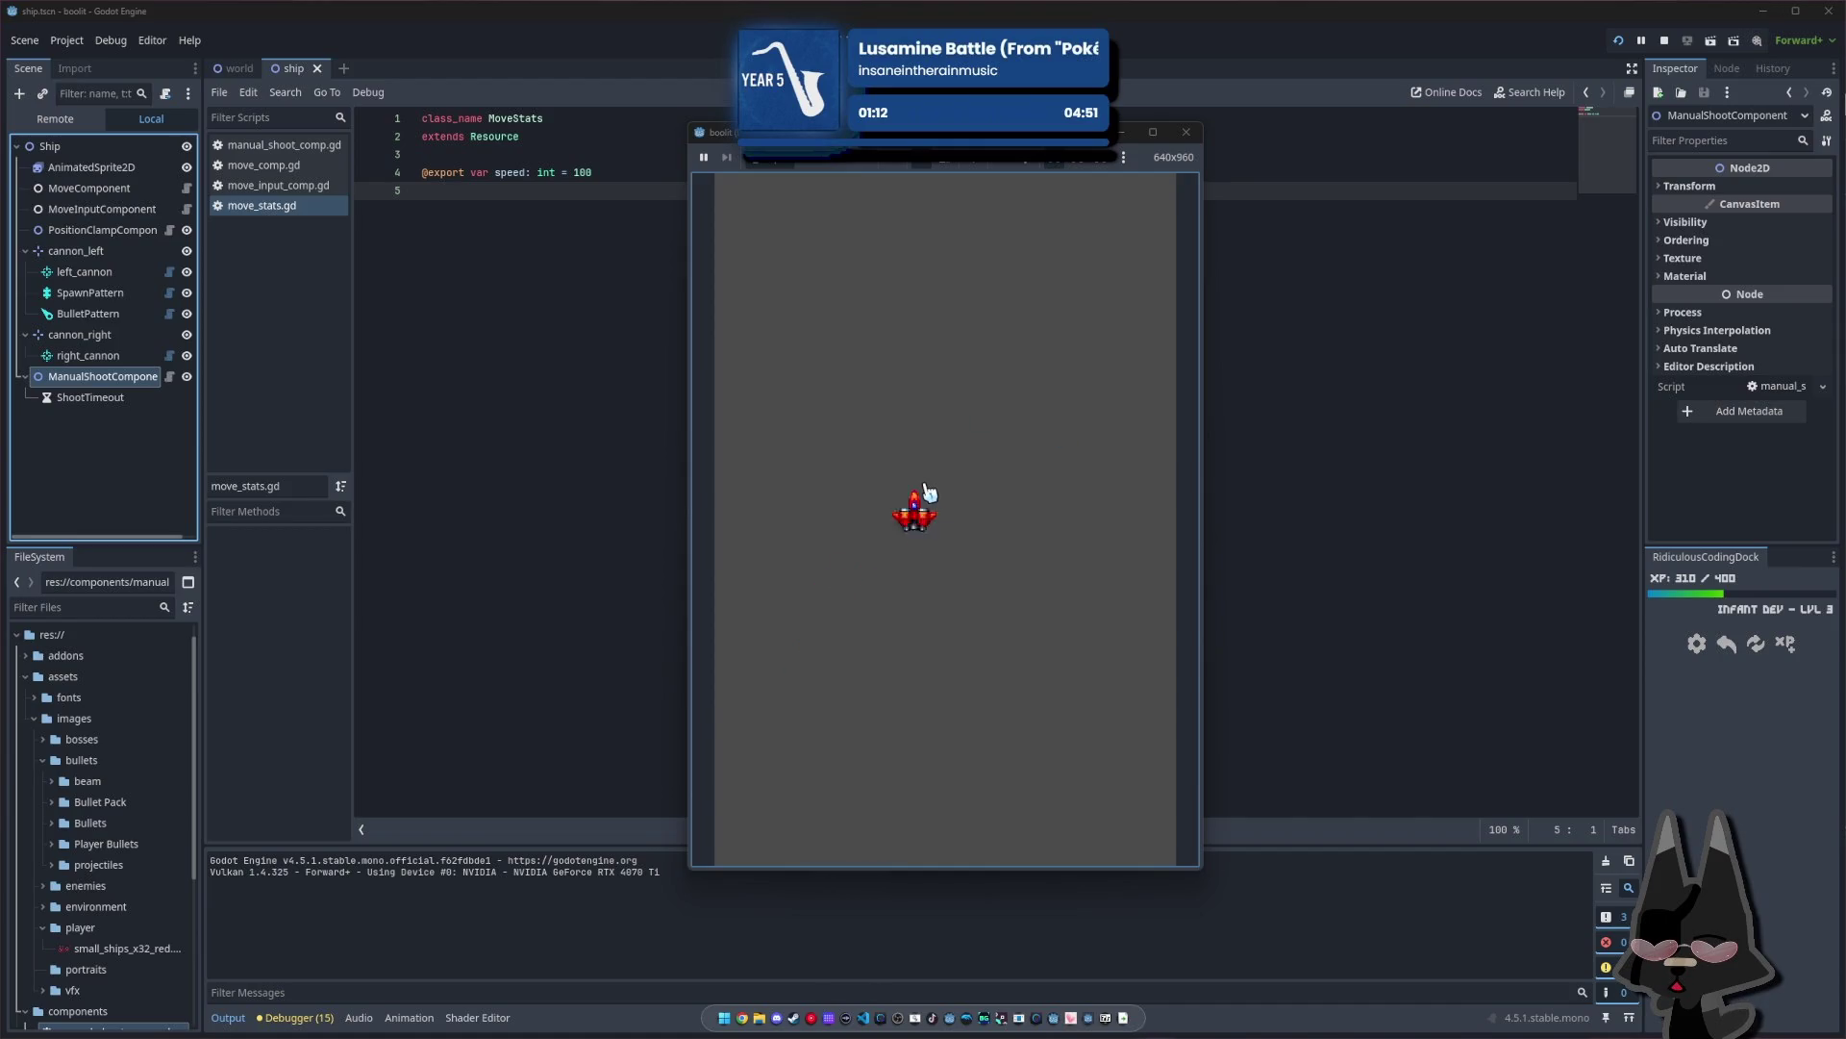
key("Up")
key("Up")
key("Right")
key("Left")
key("Right")
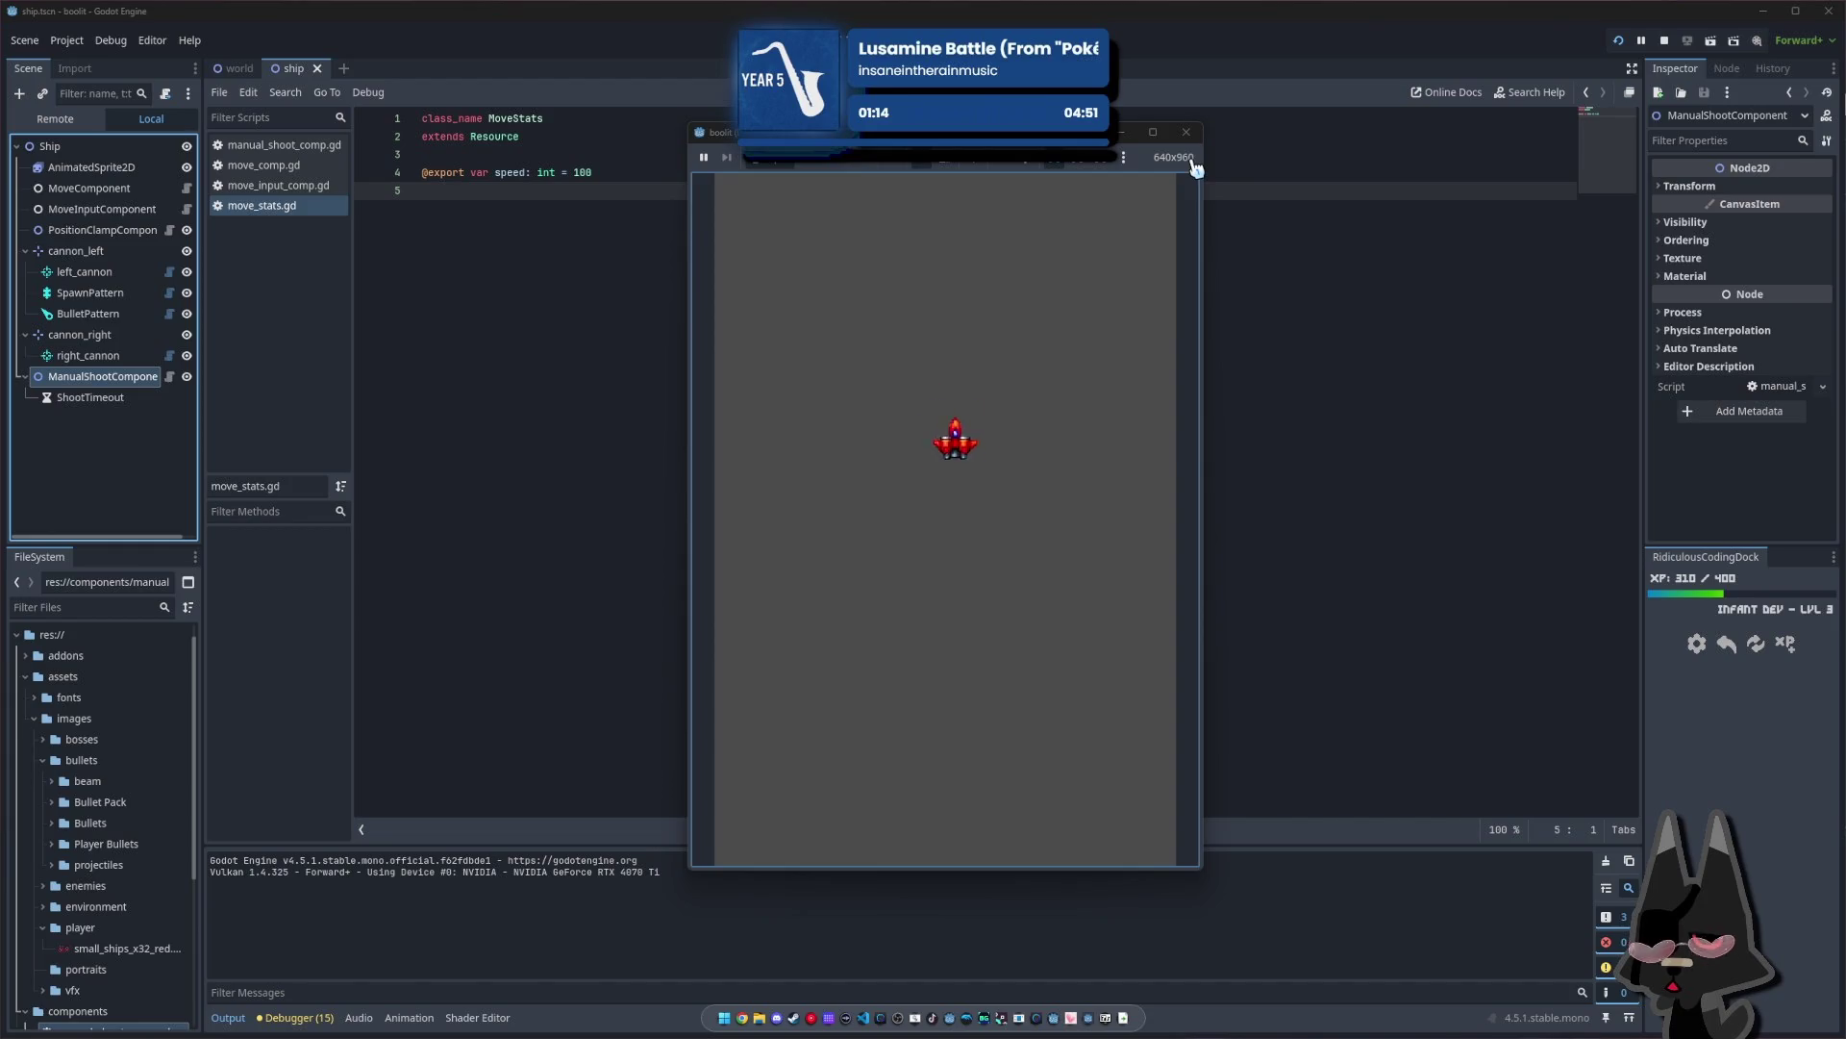
key("Up")
key("Right")
key("Up")
key("Left")
key("Right")
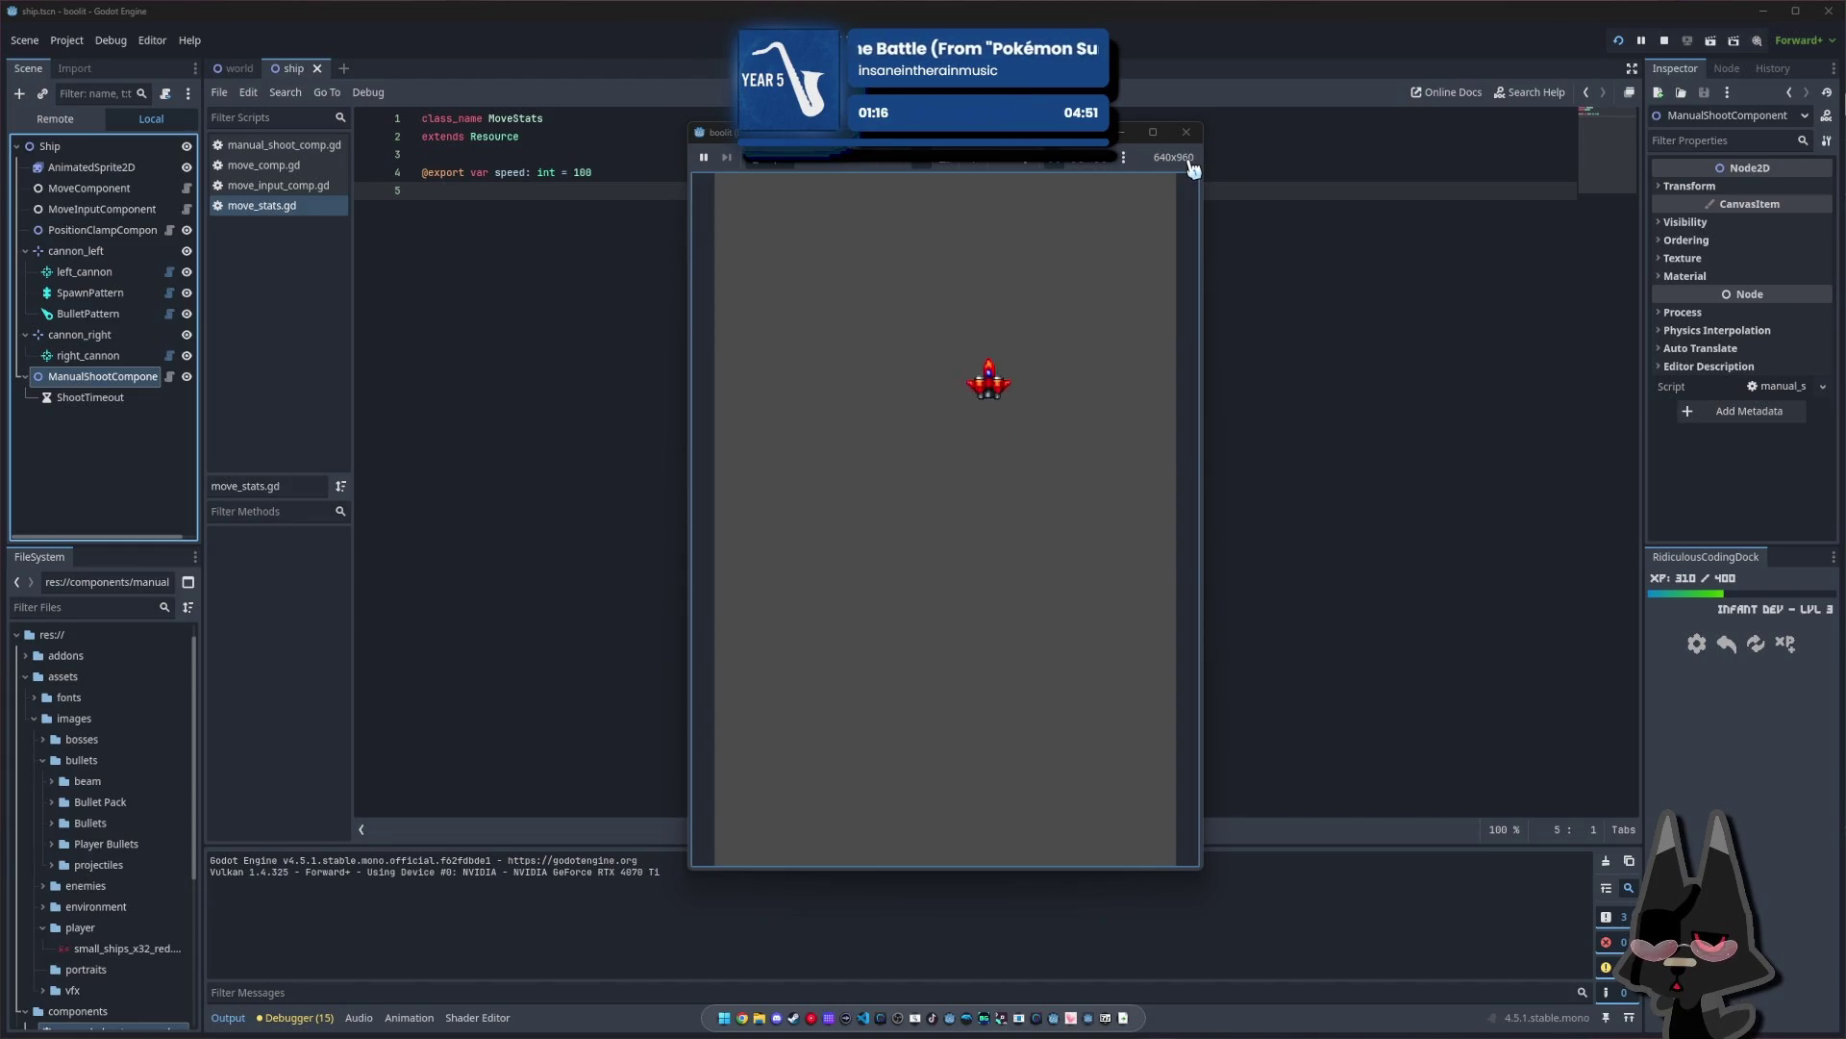
key("Up")
key("Left")
key("Down")
key("Right")
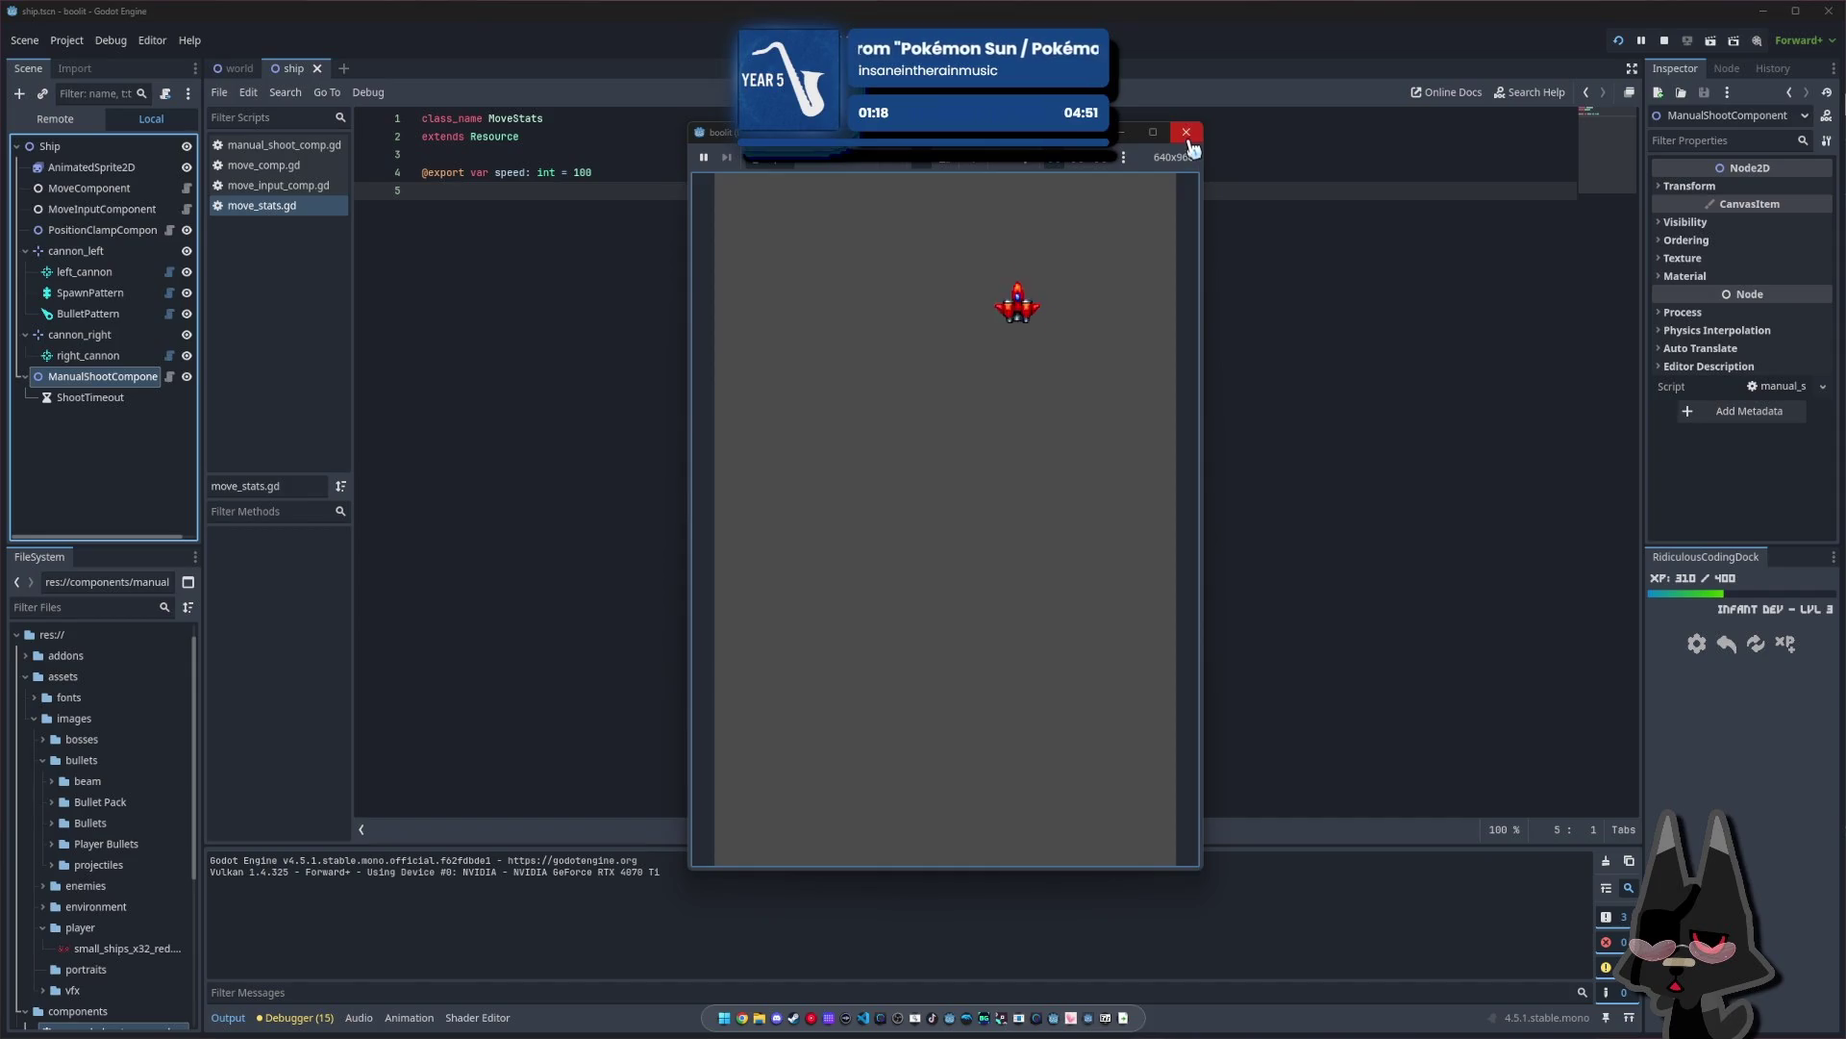
End the test run, check ShootTimeout's 0.1 s Wait Time, then return to move_stats.gd
left_click(1187, 132)
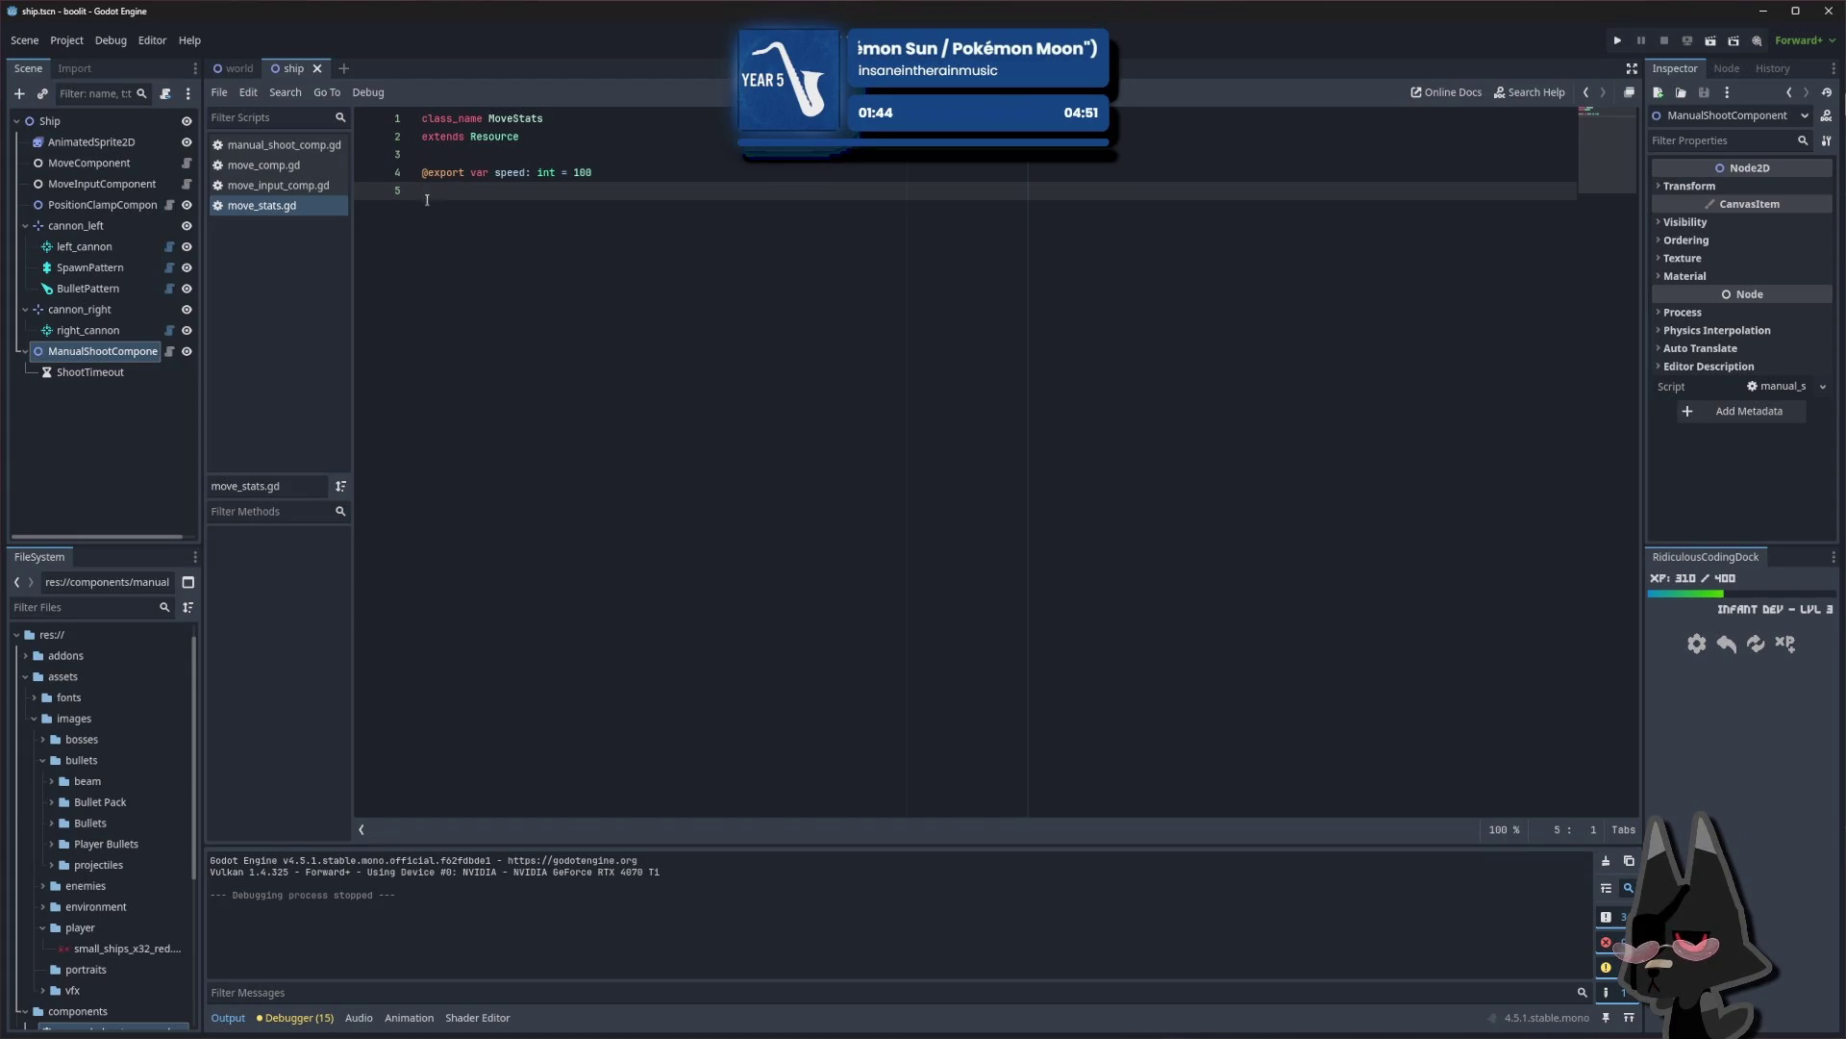
left_click(111, 374)
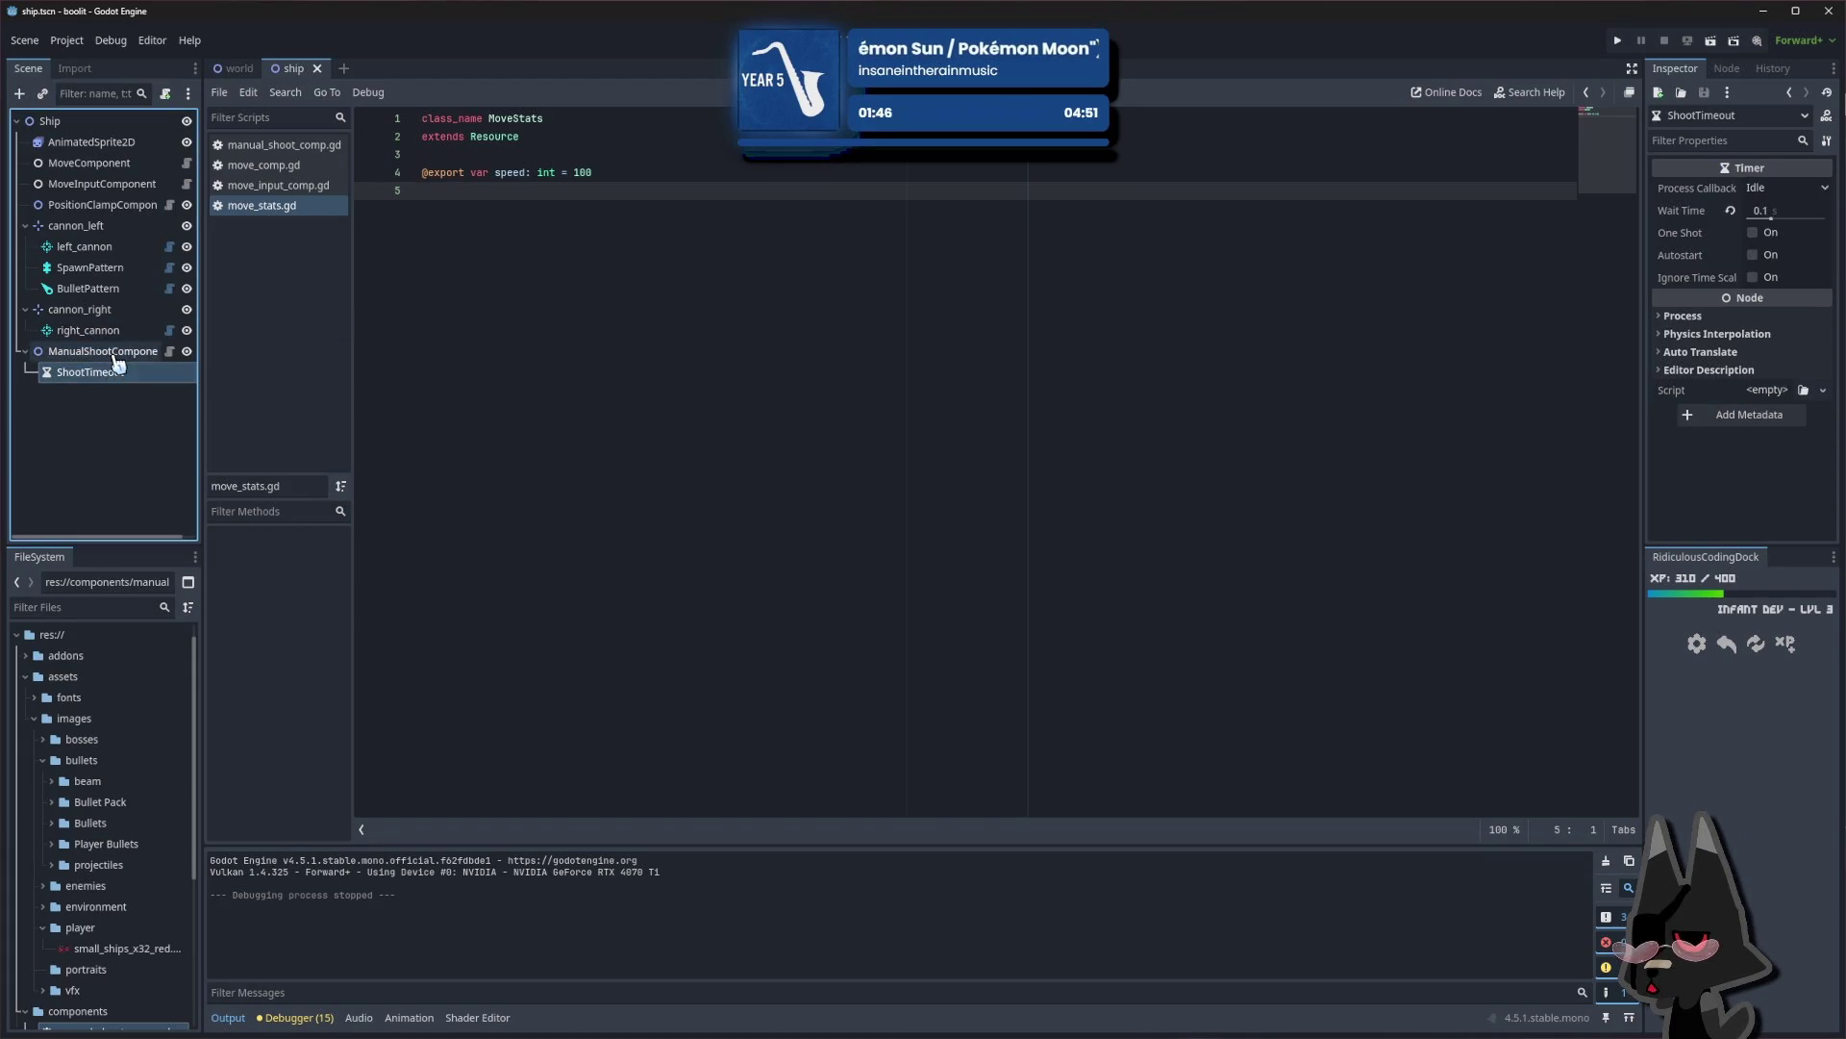
left_click(104, 354)
left_click(125, 354)
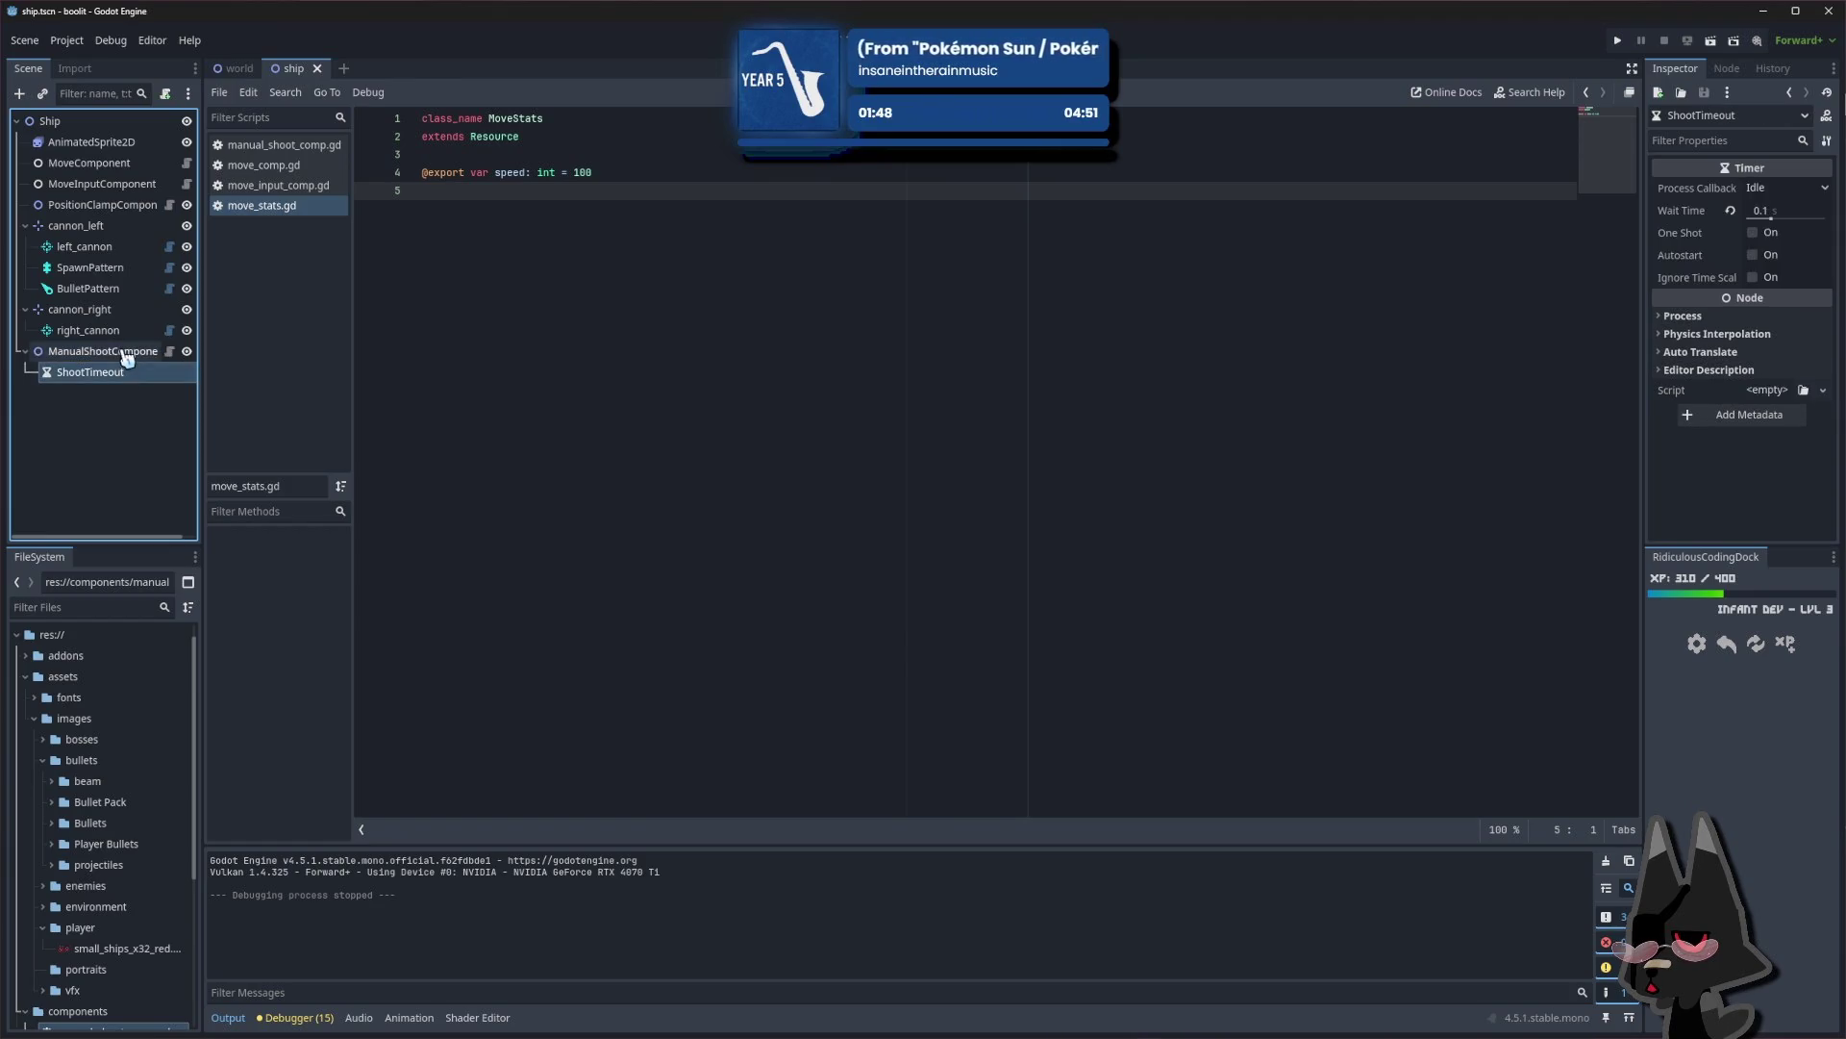
left_click(693, 392)
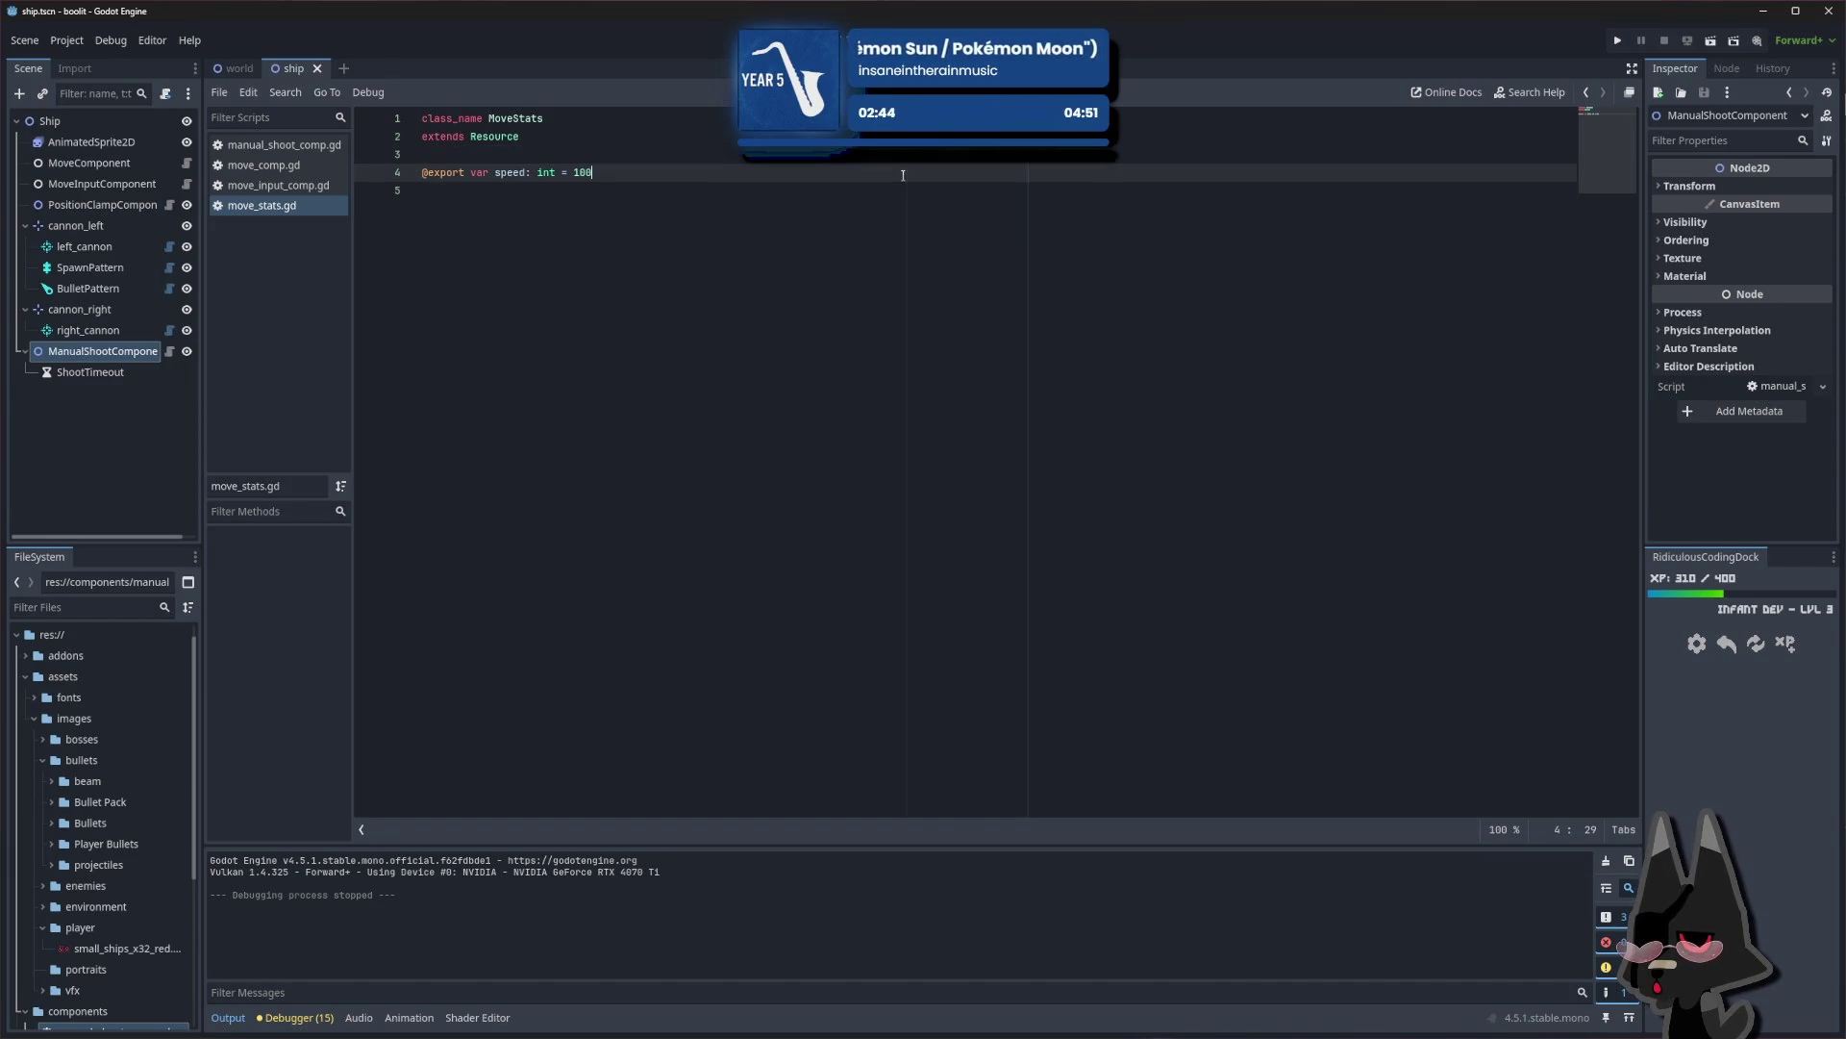
Move the caret around lines 3–5 of move_stats.gd, leaving the speed = 100 code unchanged
left_click(914, 154)
left_click(899, 186)
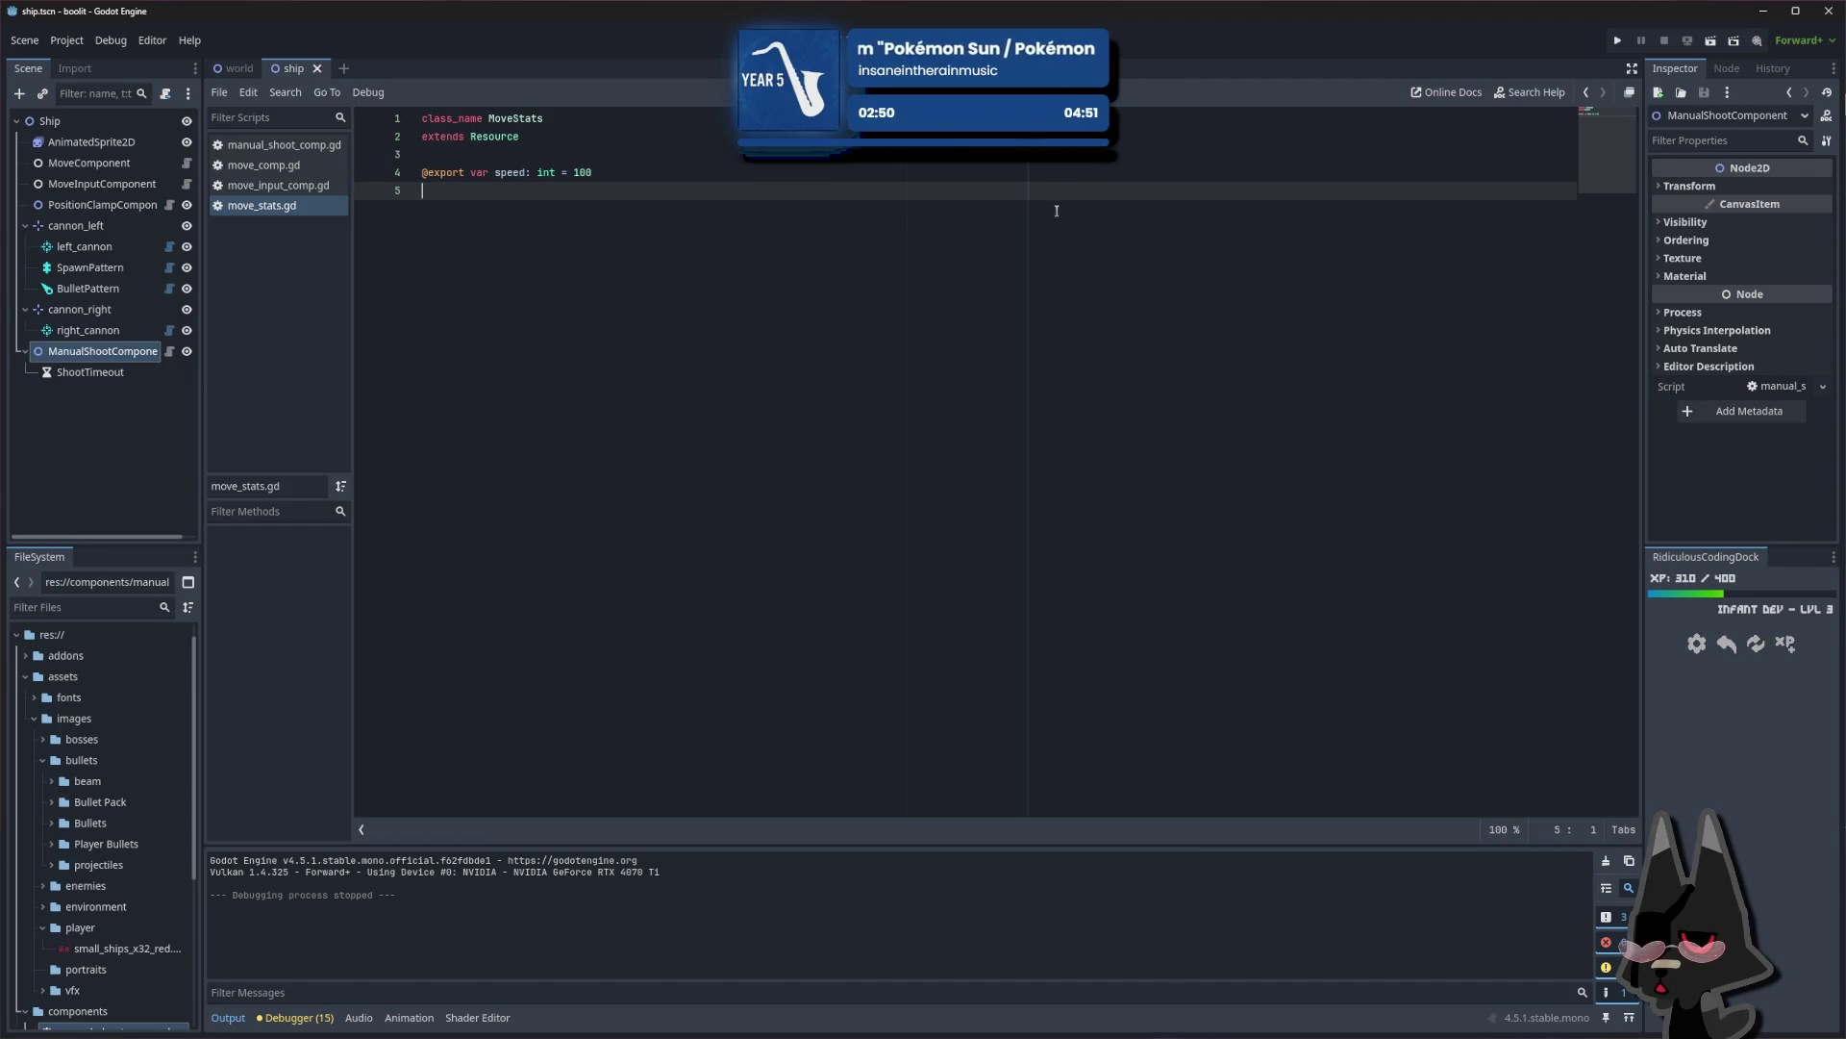
left_click(1058, 172)
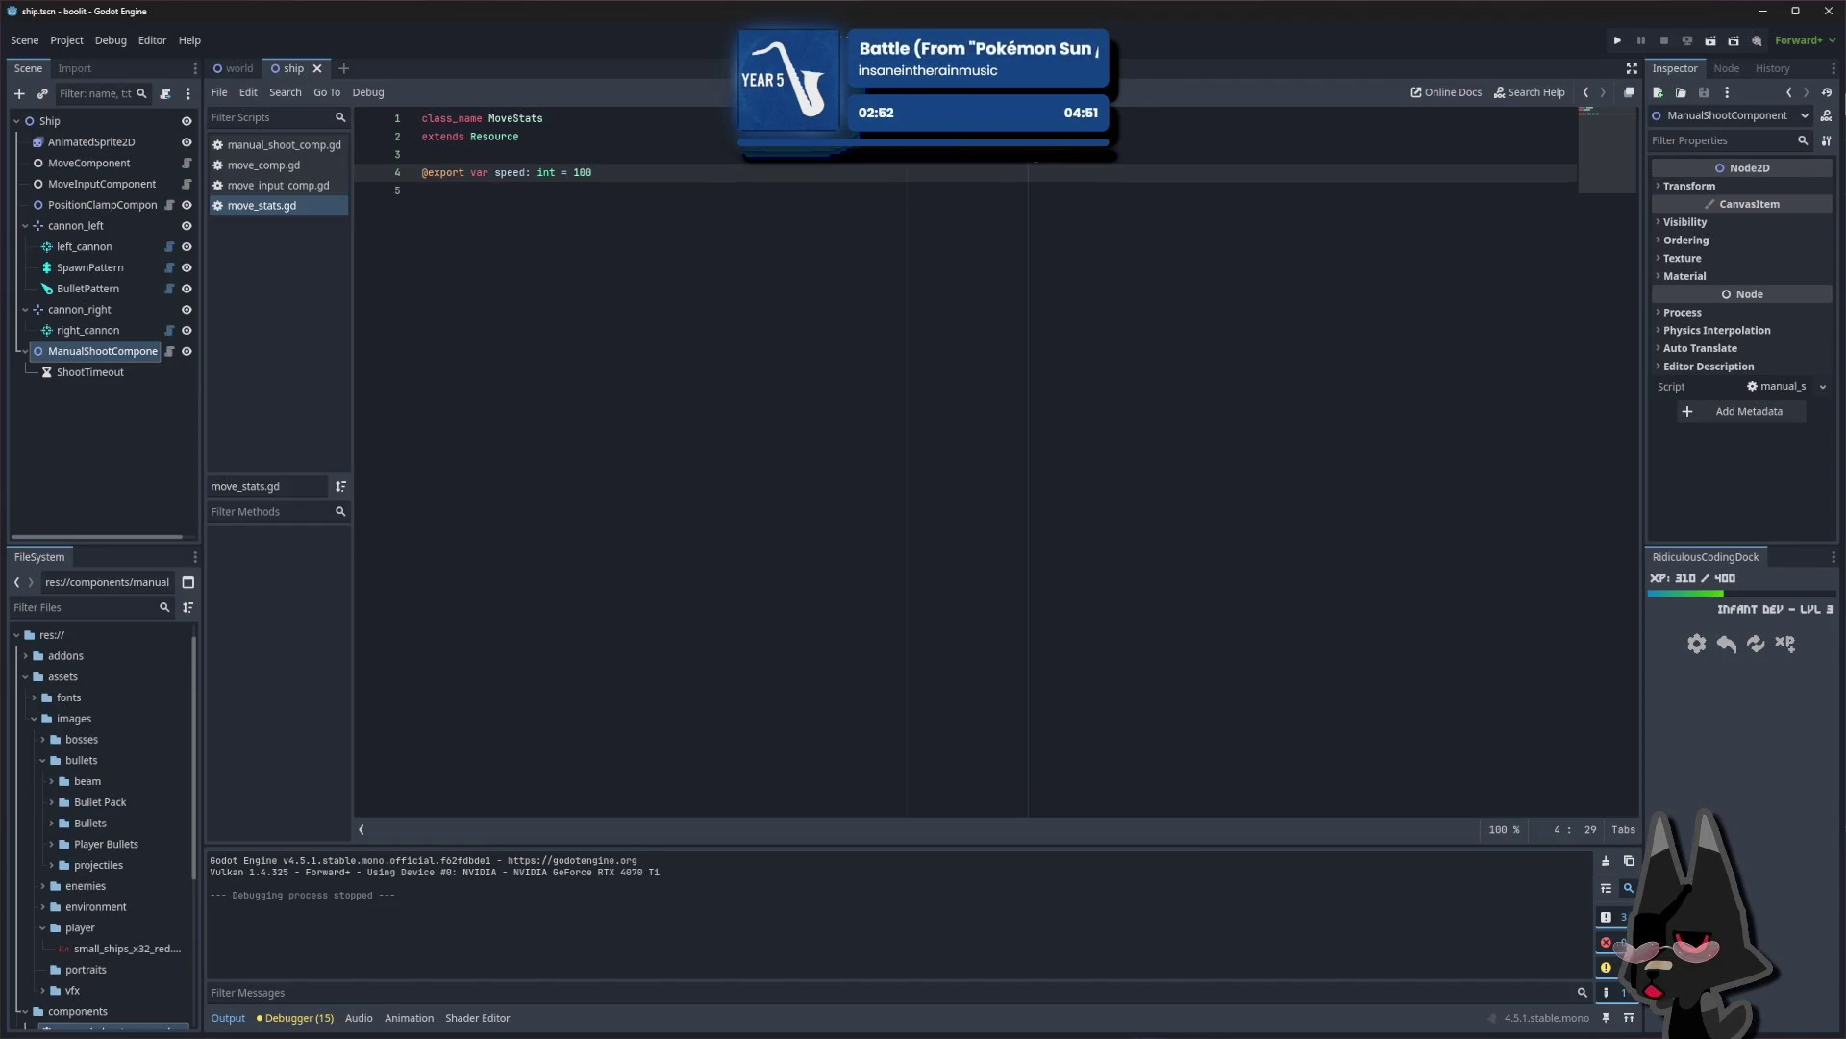
left_click(1034, 157)
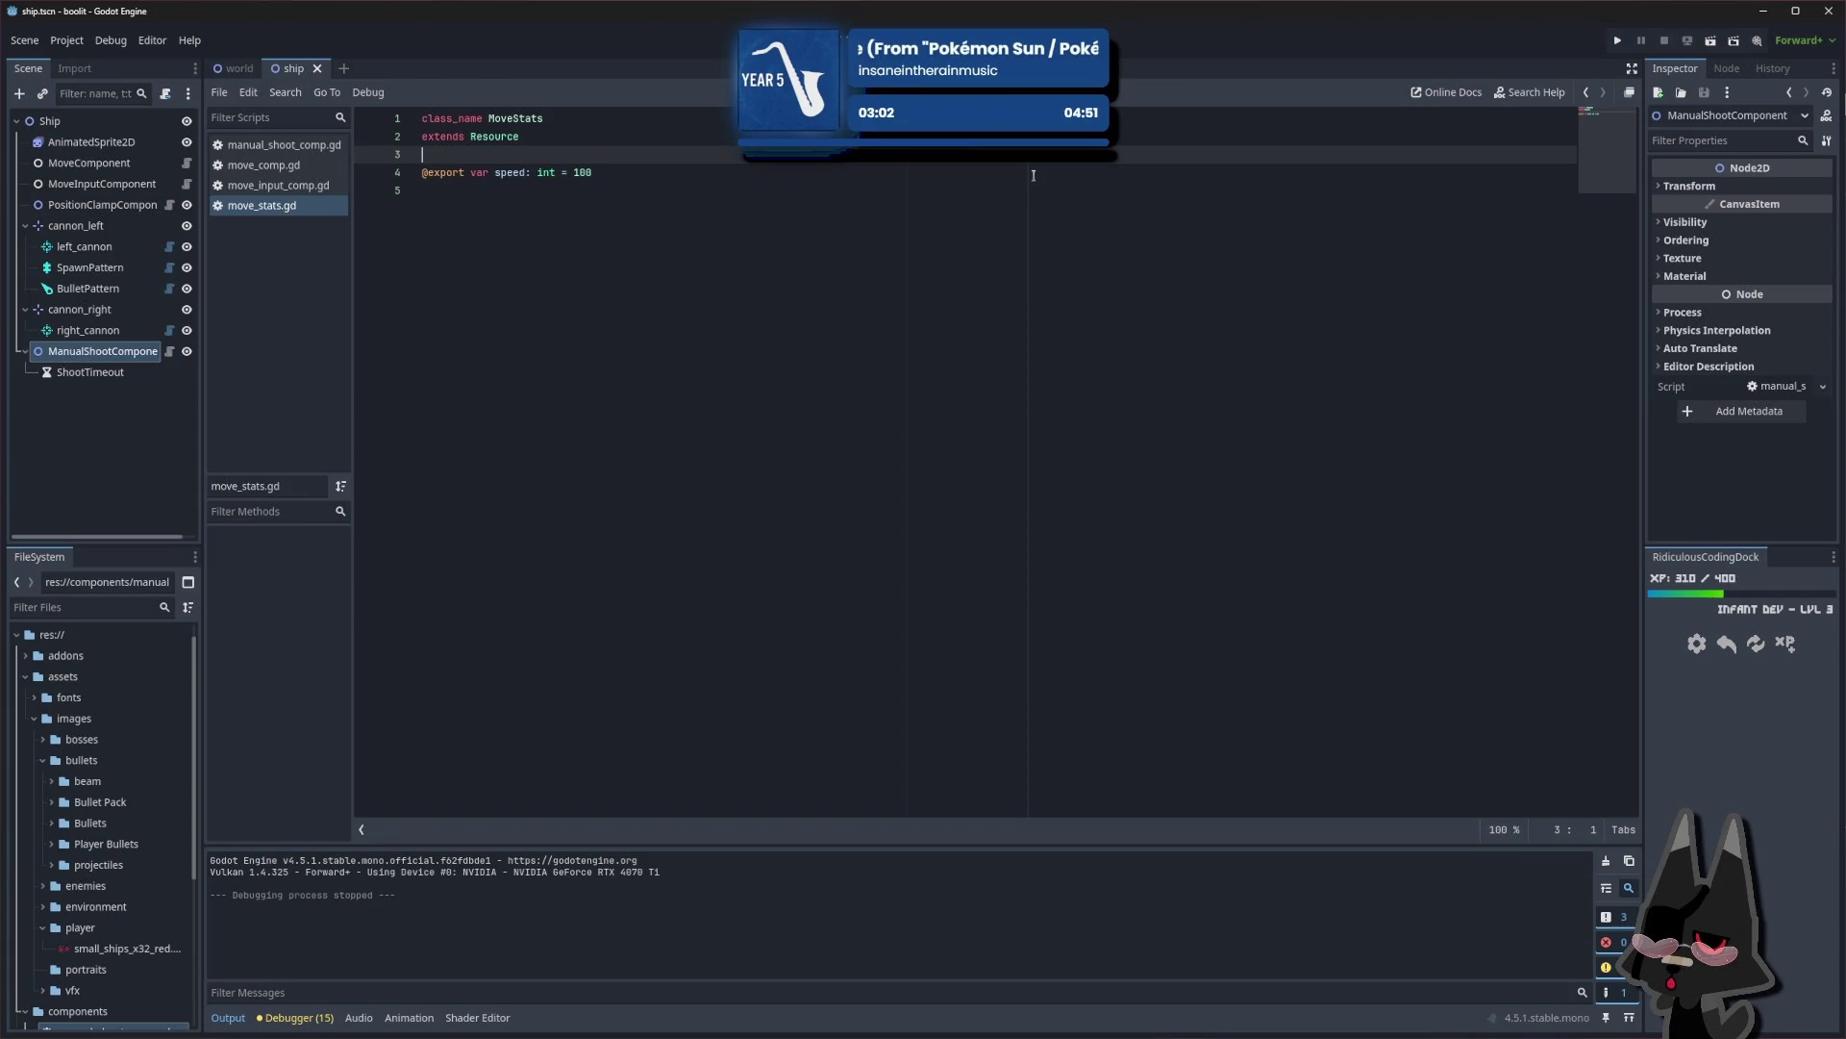
left_click(1033, 177)
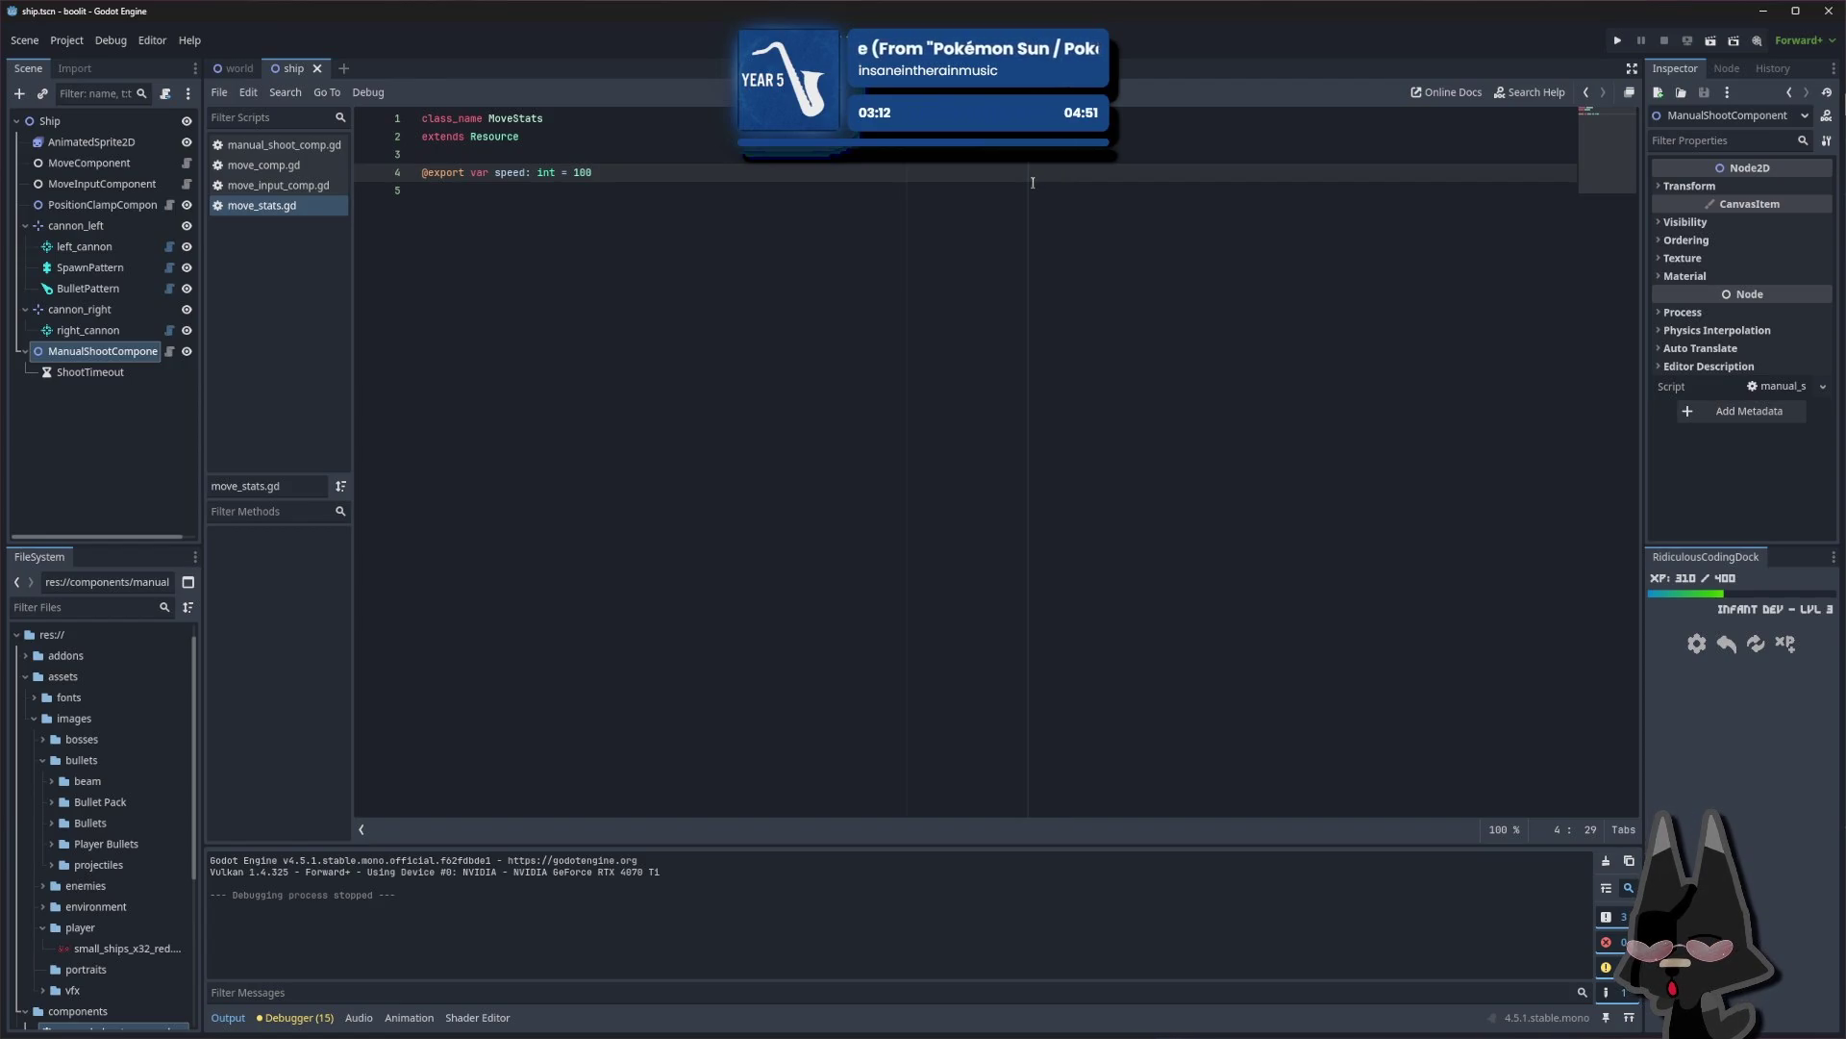
key("Down")
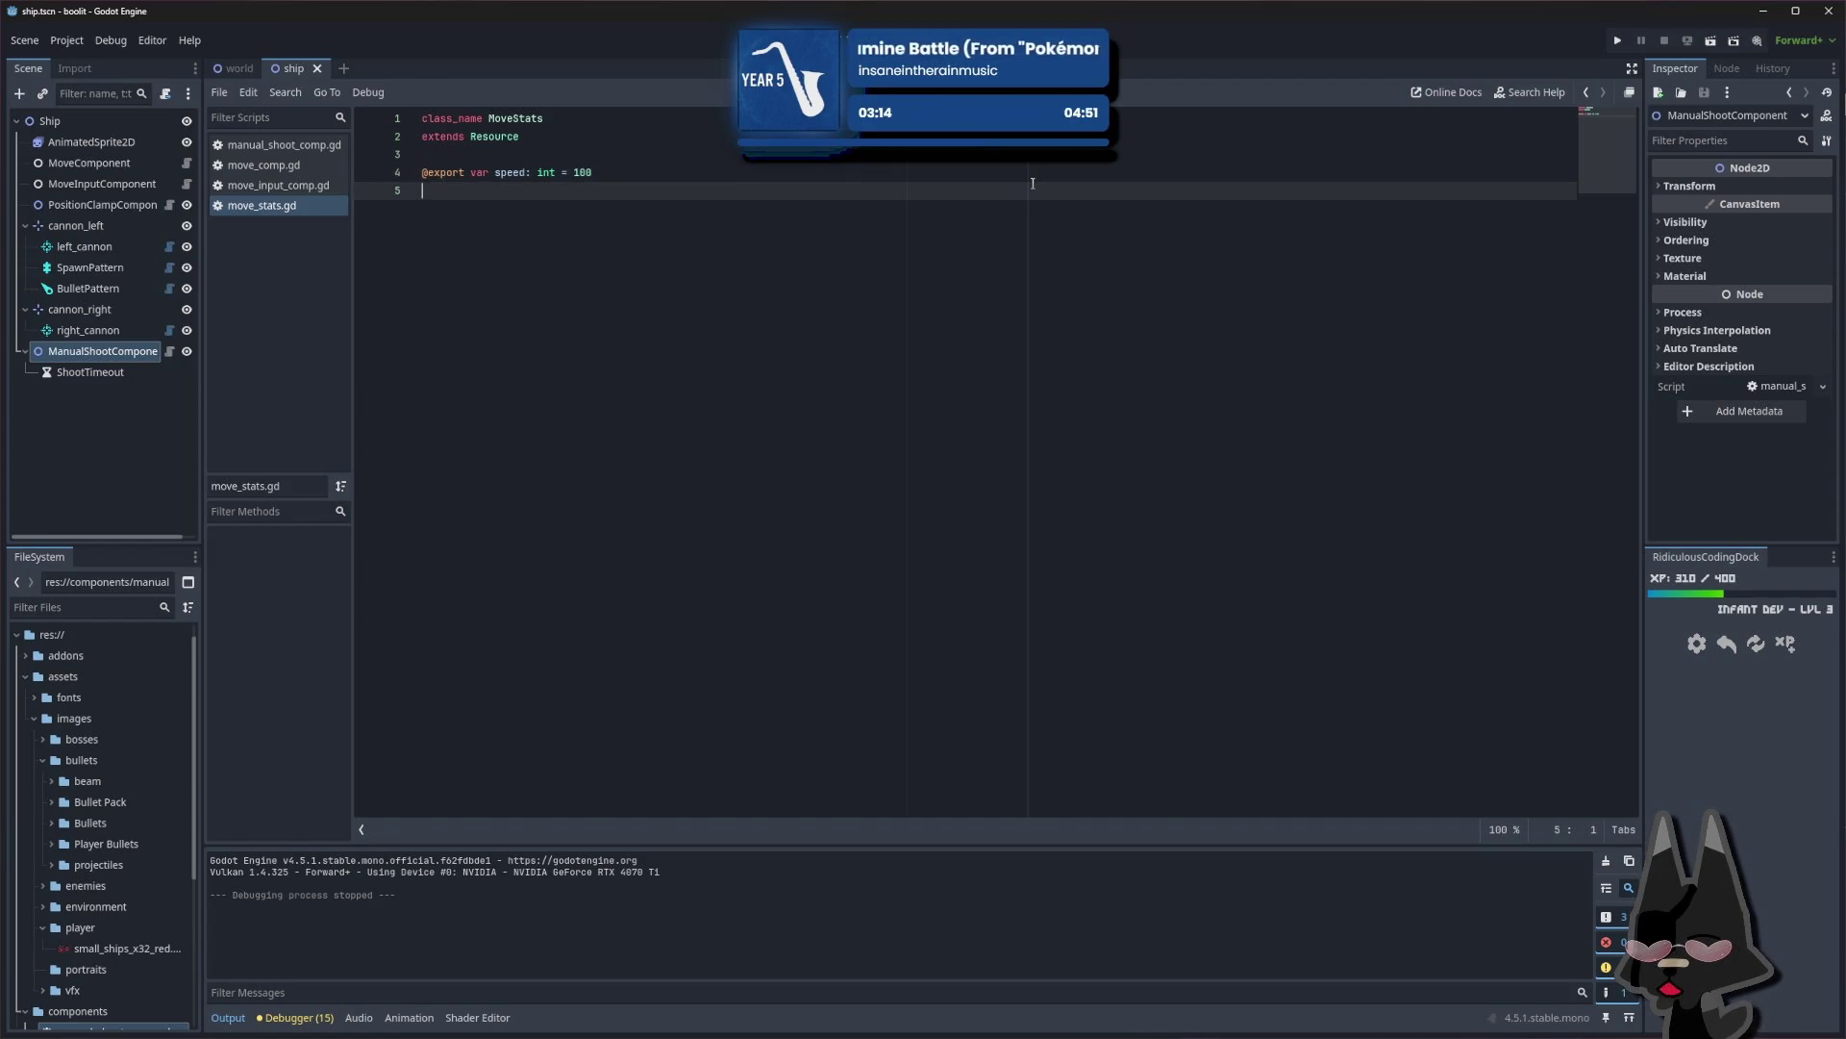
key("Up")
key("Down")
key("Up")
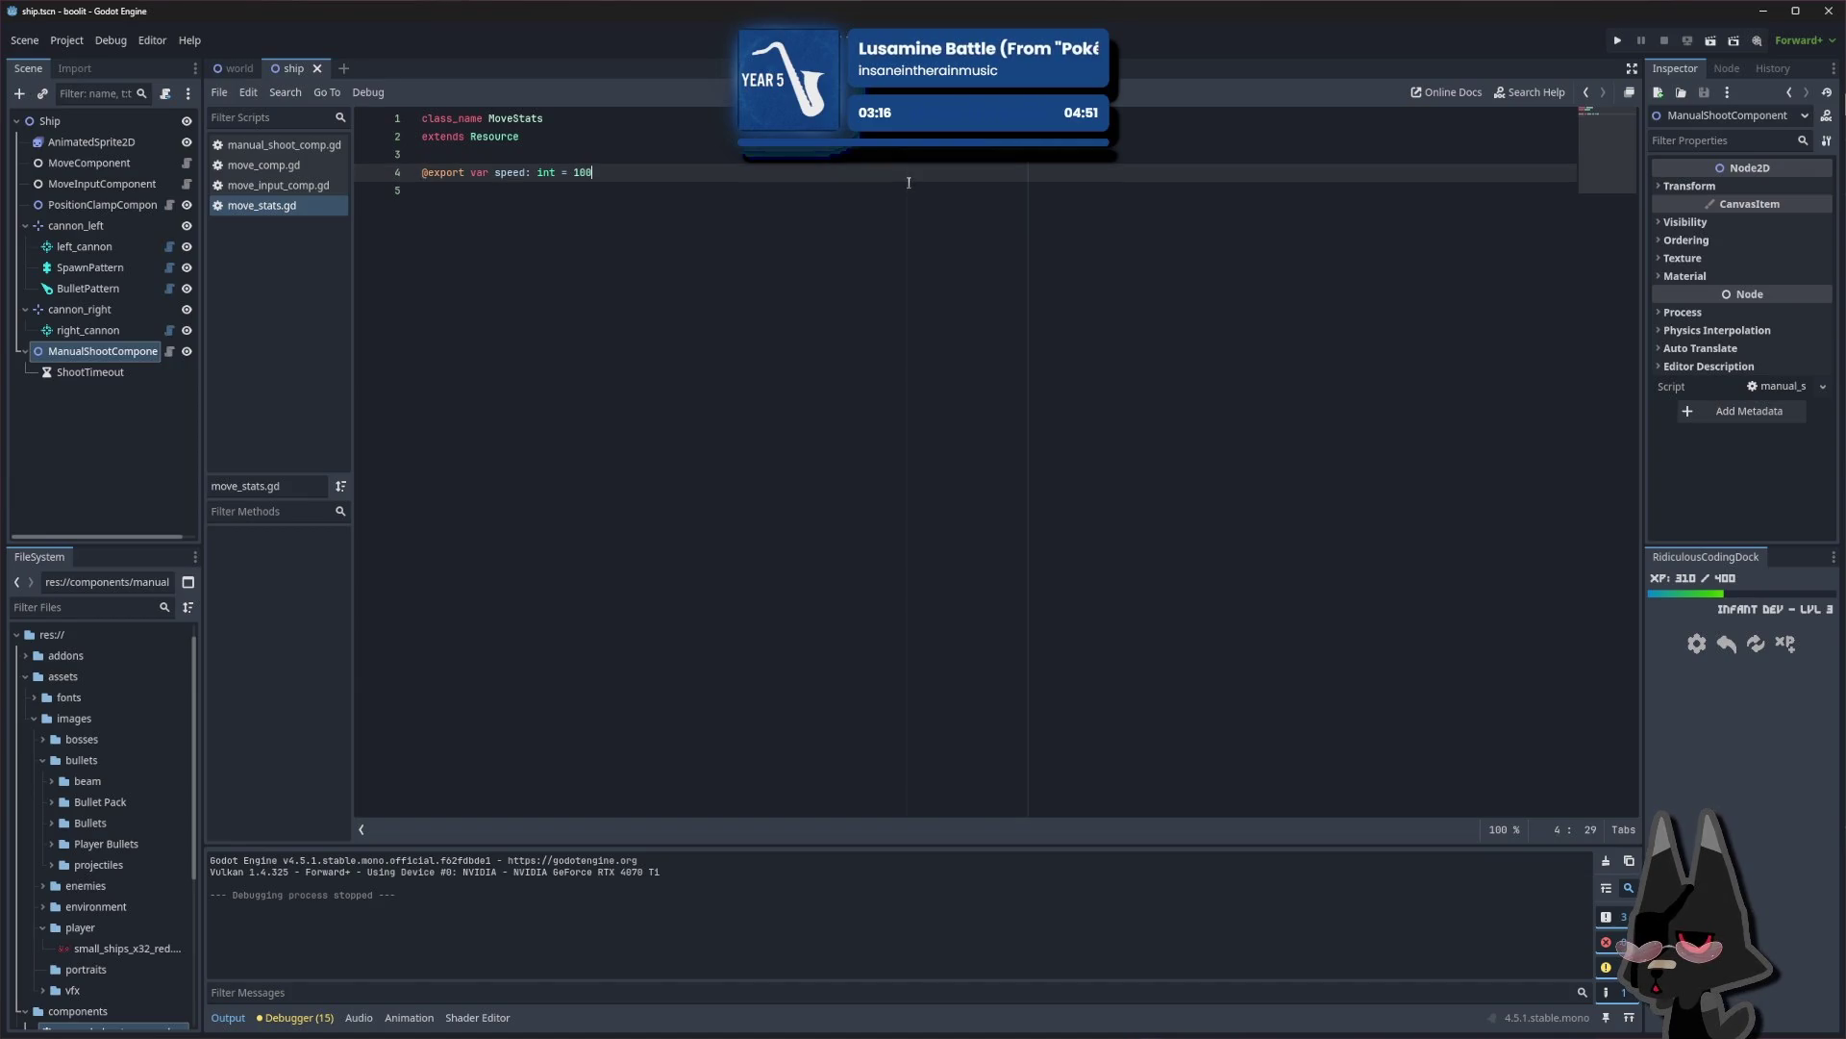
key("Down")
key("Up")
key("Up")
left_click(956, 187)
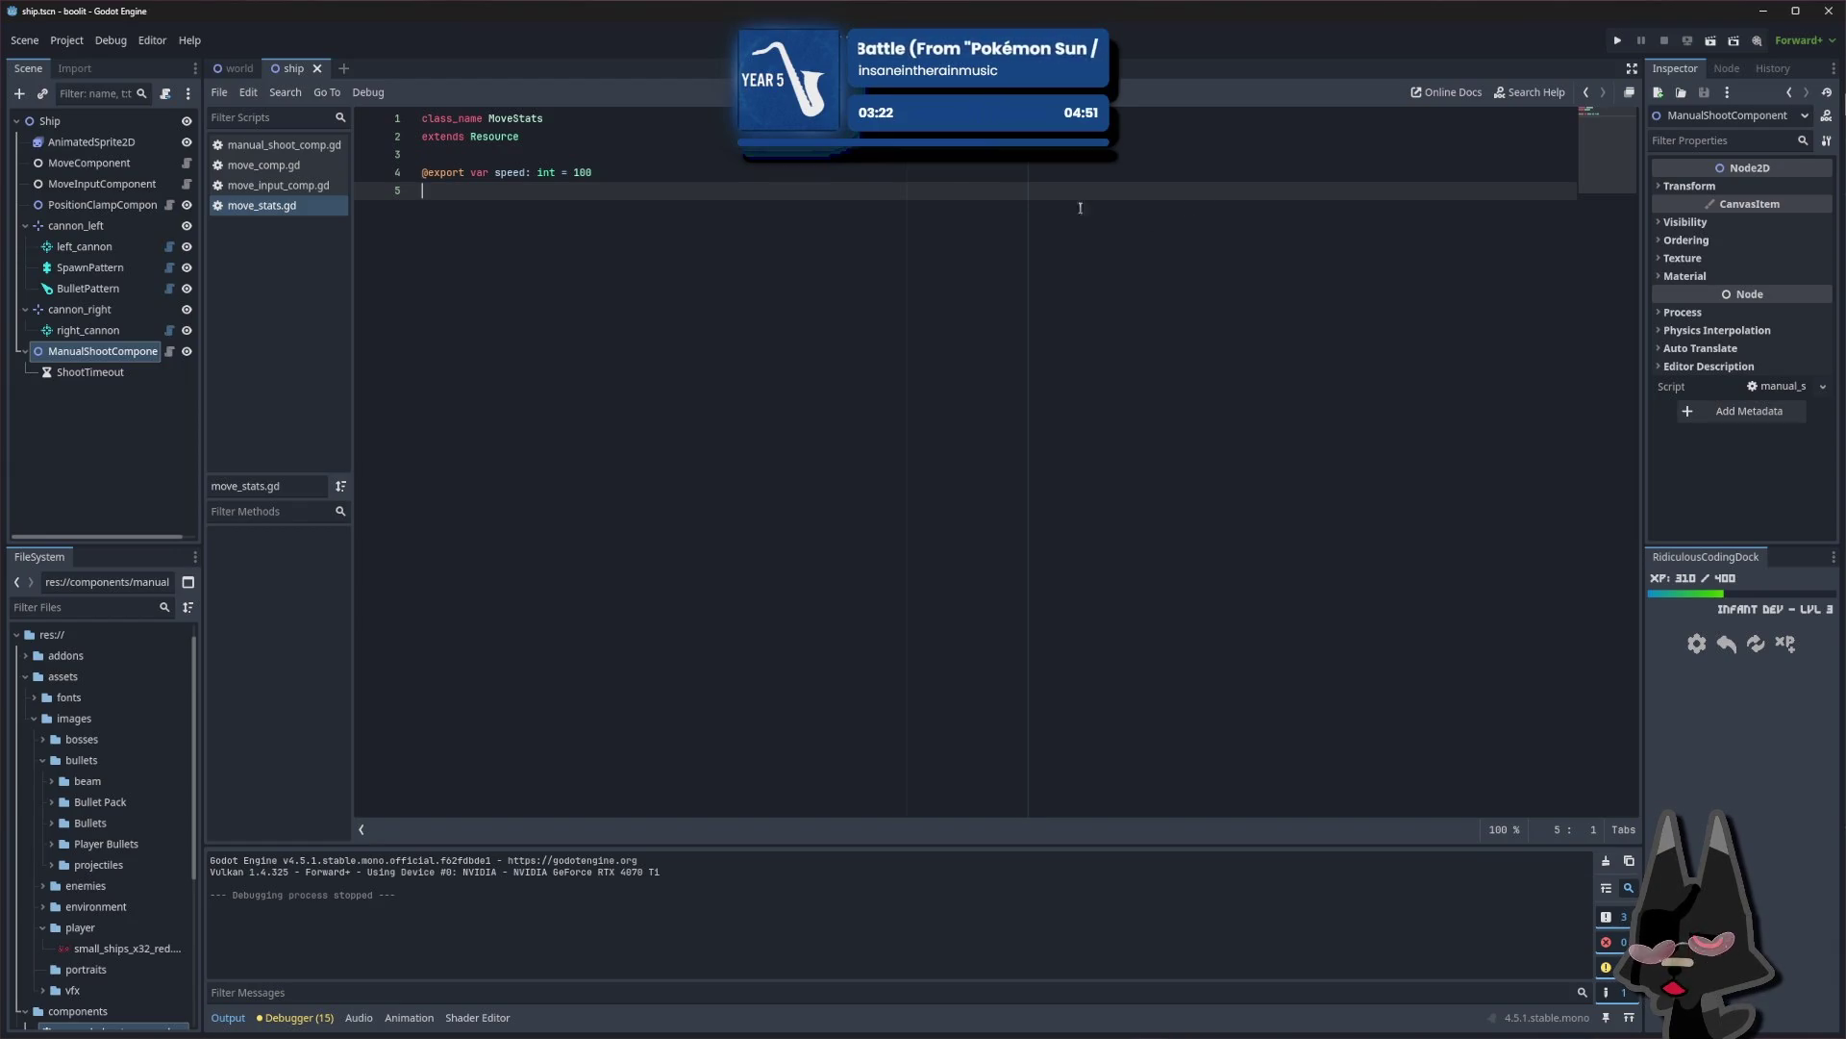
key("Up")
Relaunch the game and fly the ship to the top, down the left edge and along the bottom
left_click(1618, 41)
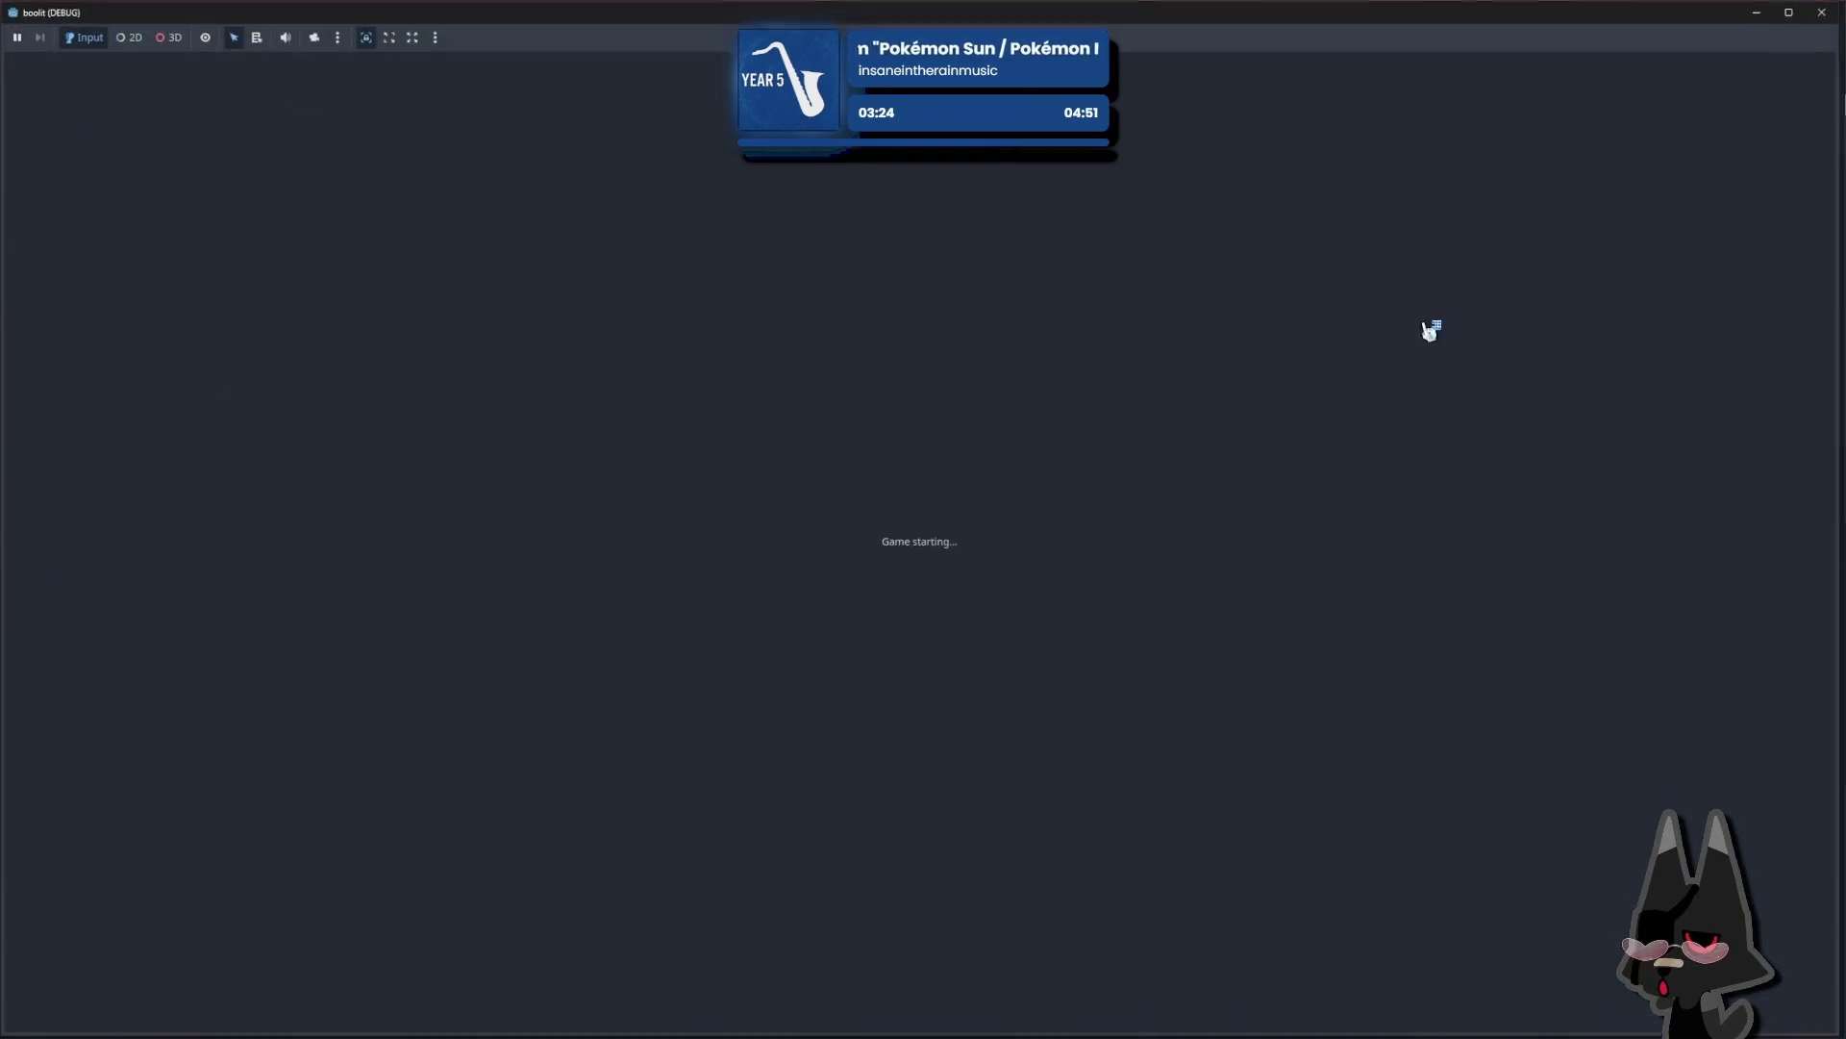
key("Up")
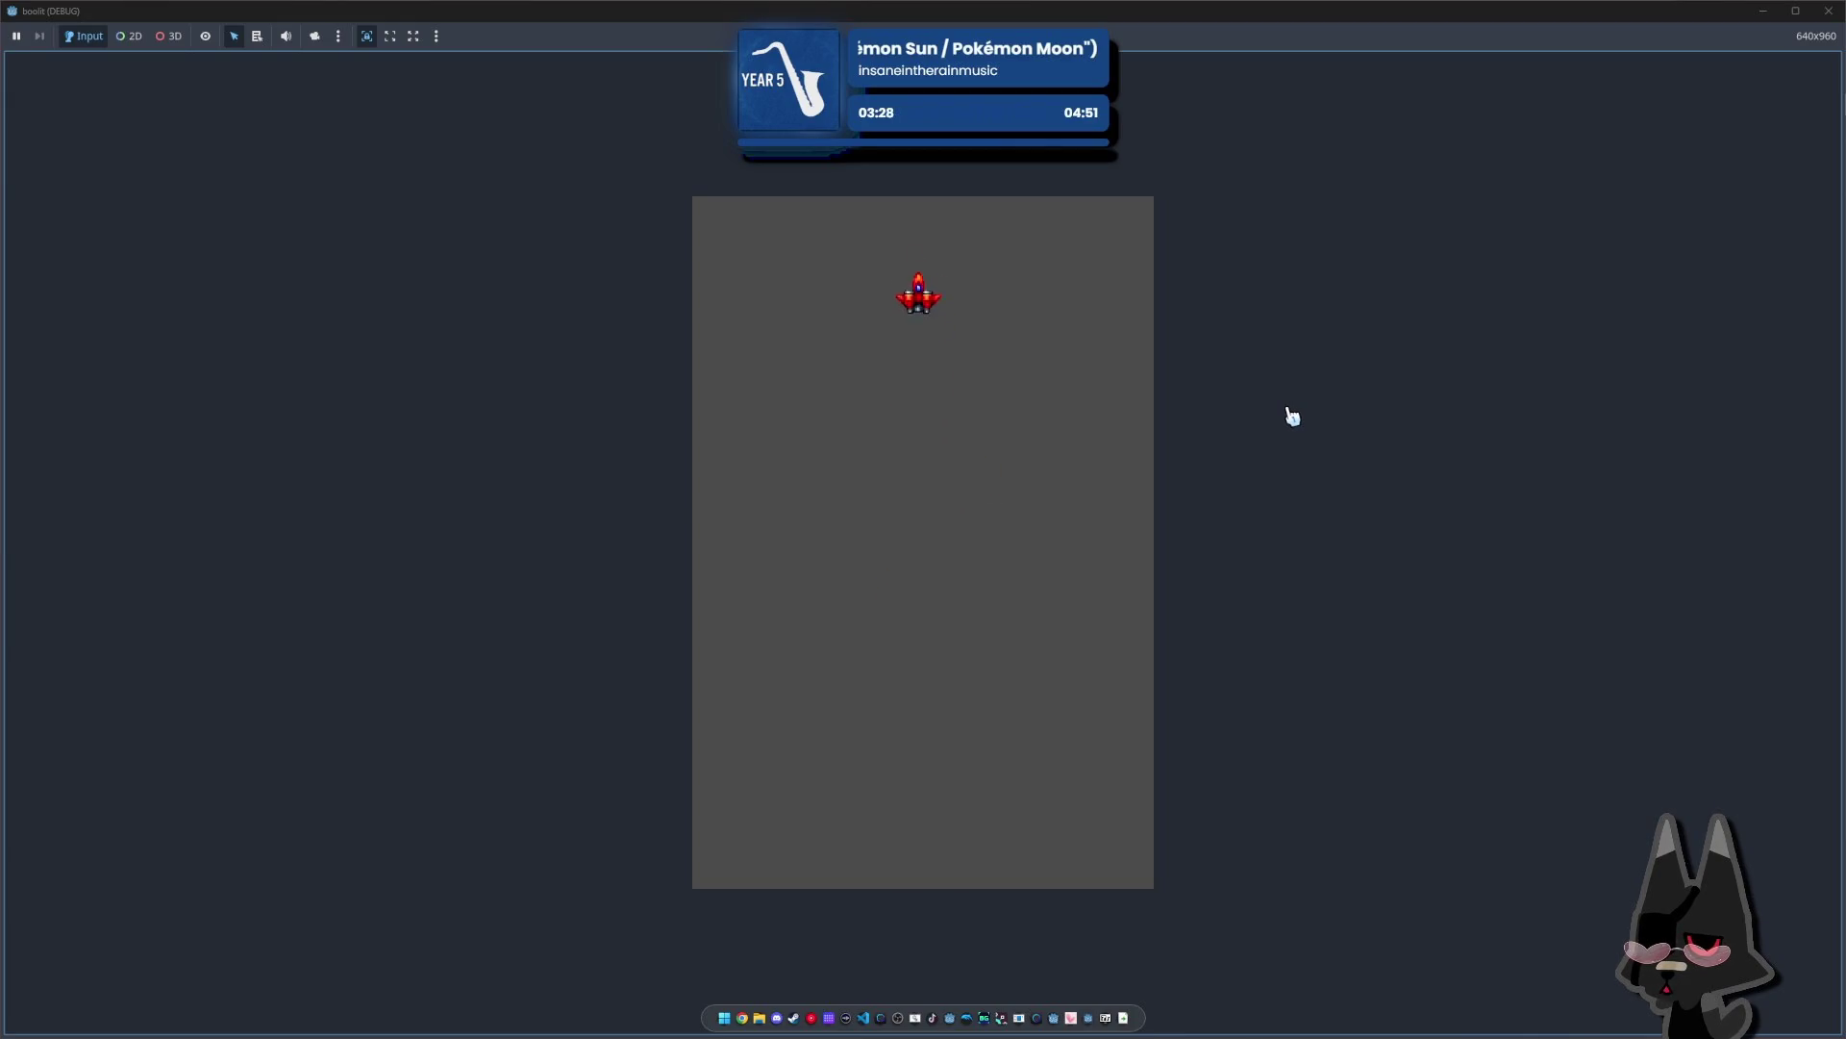
key("Left")
key("Down")
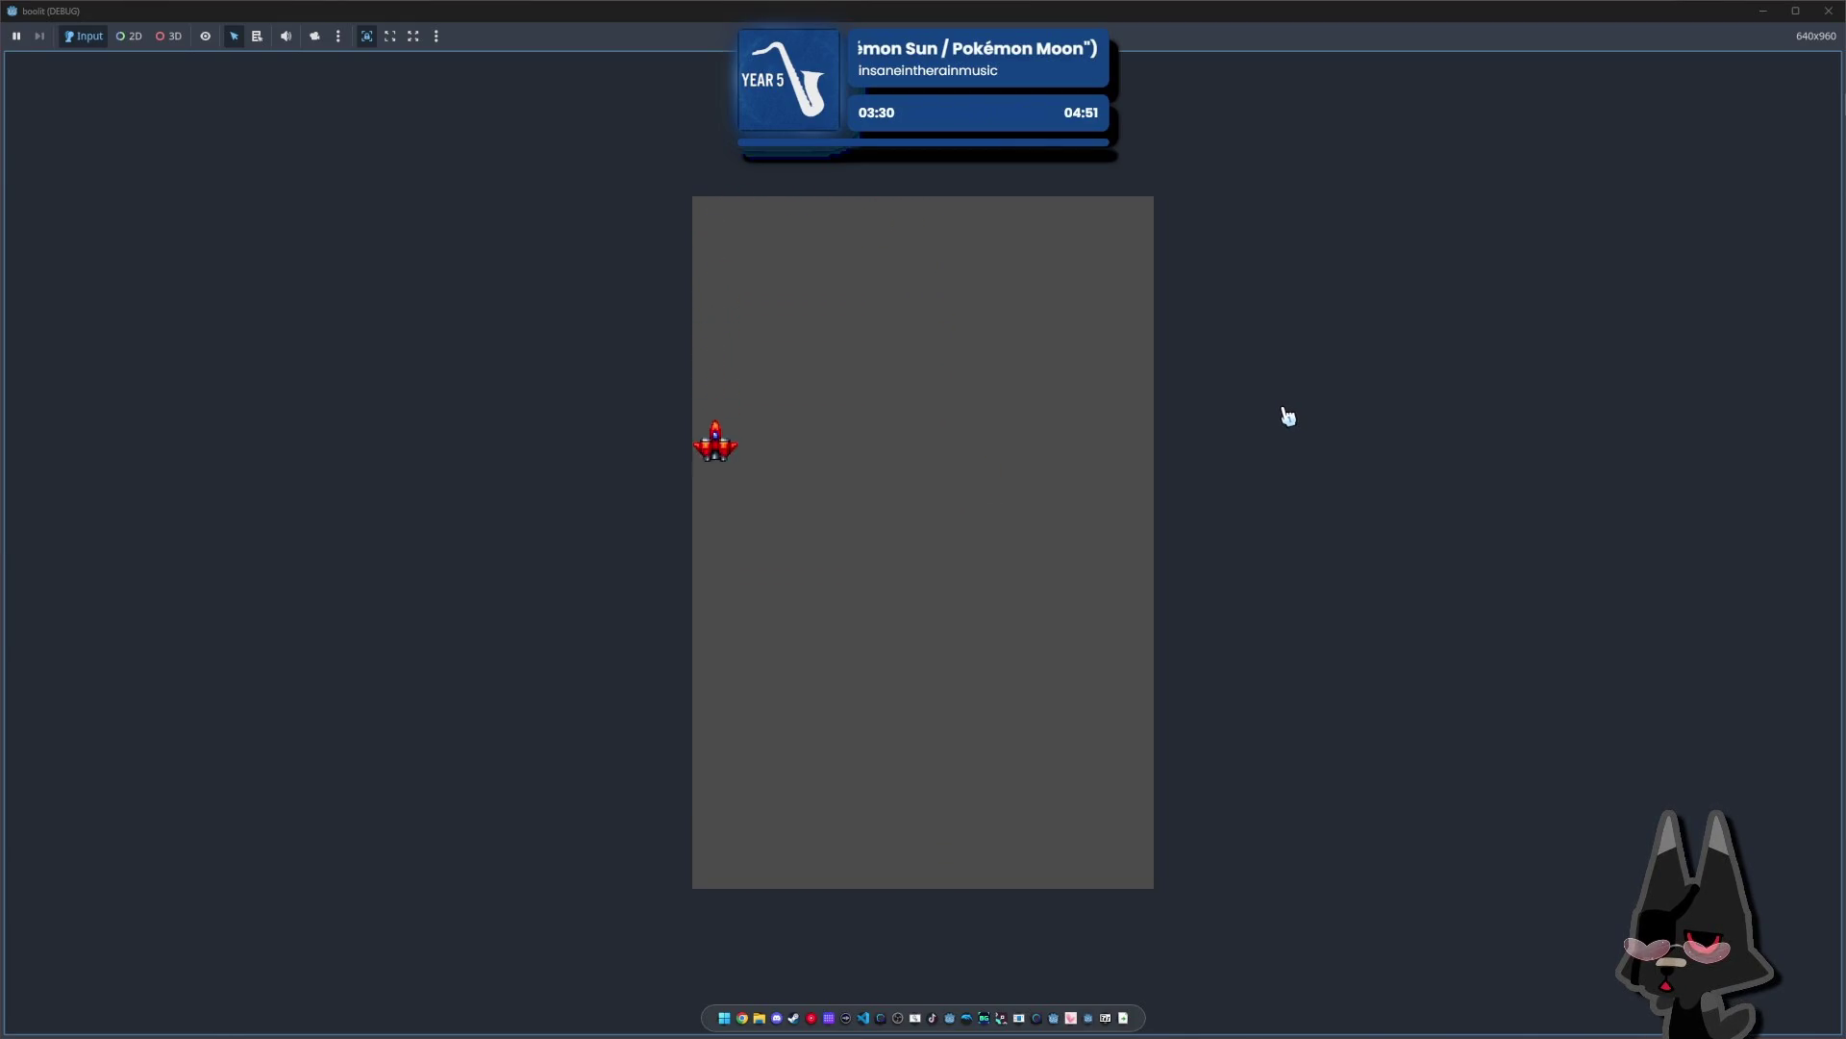
key("Right")
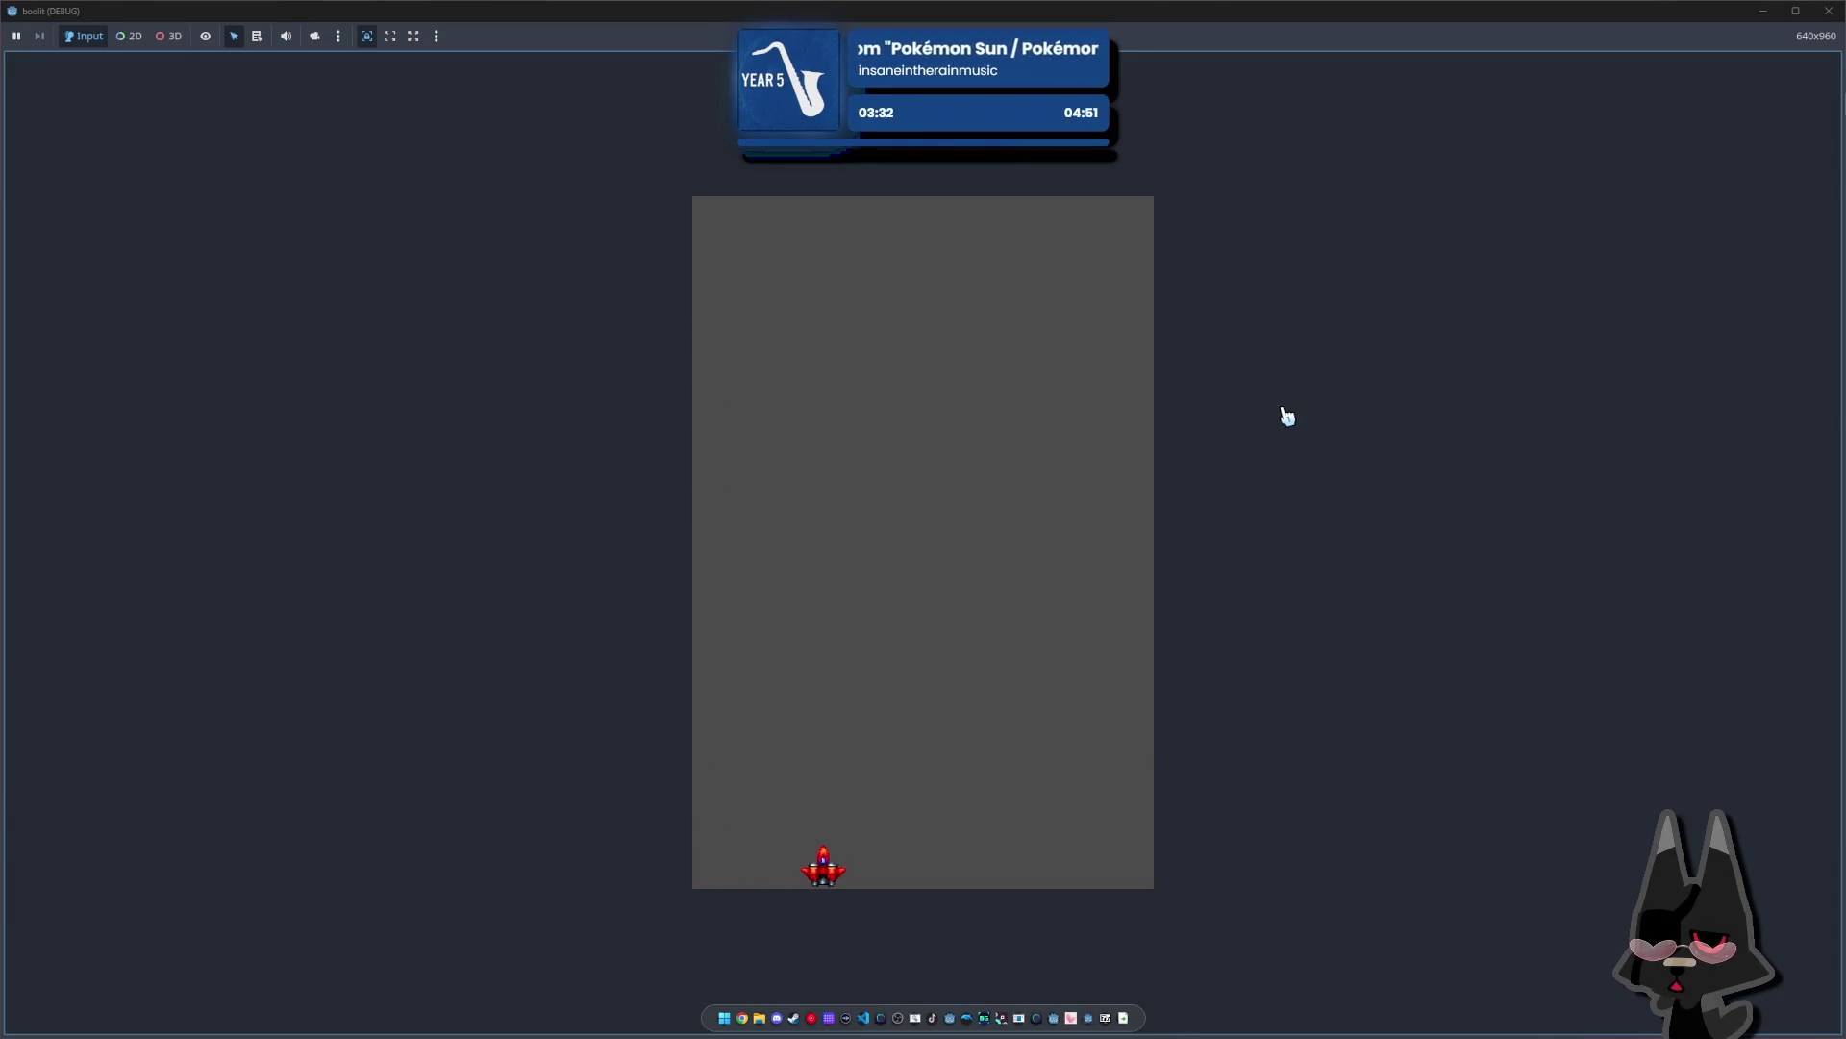
Trace the ship around the right, top, left and bottom edges again, then back toward the centre
key("Up")
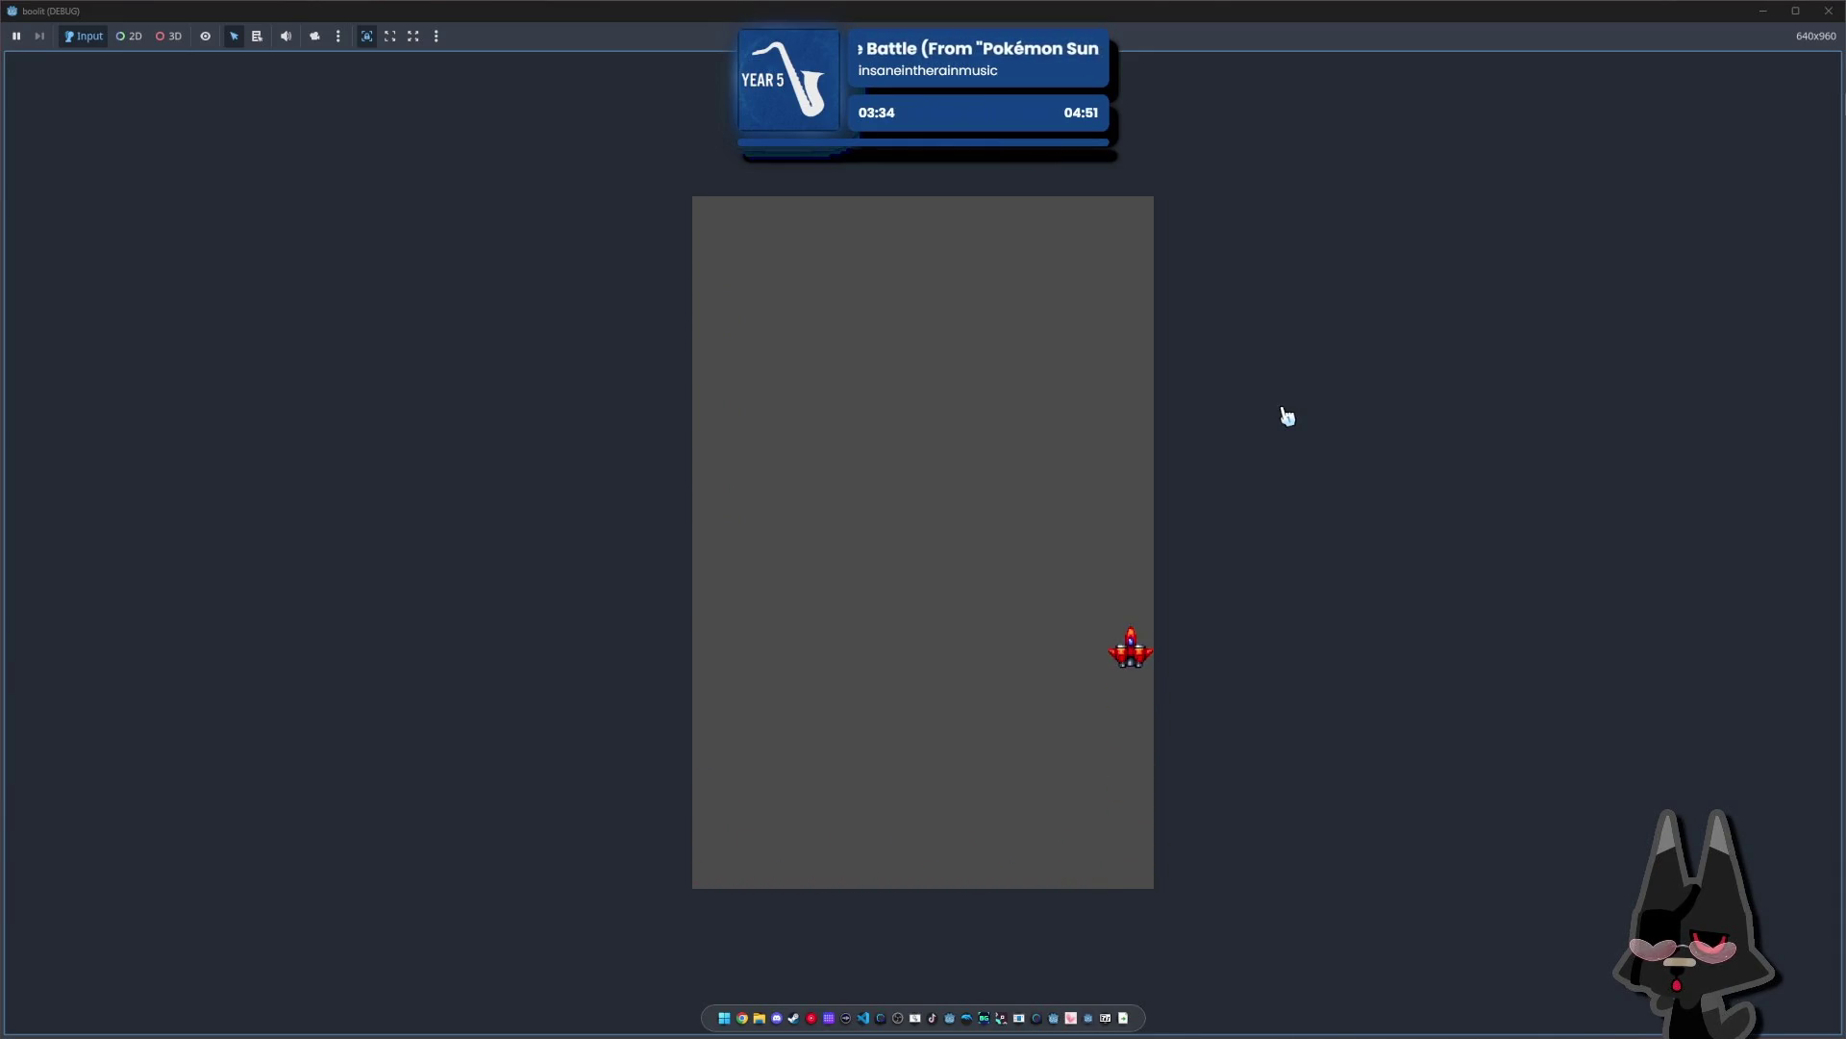
key("Left")
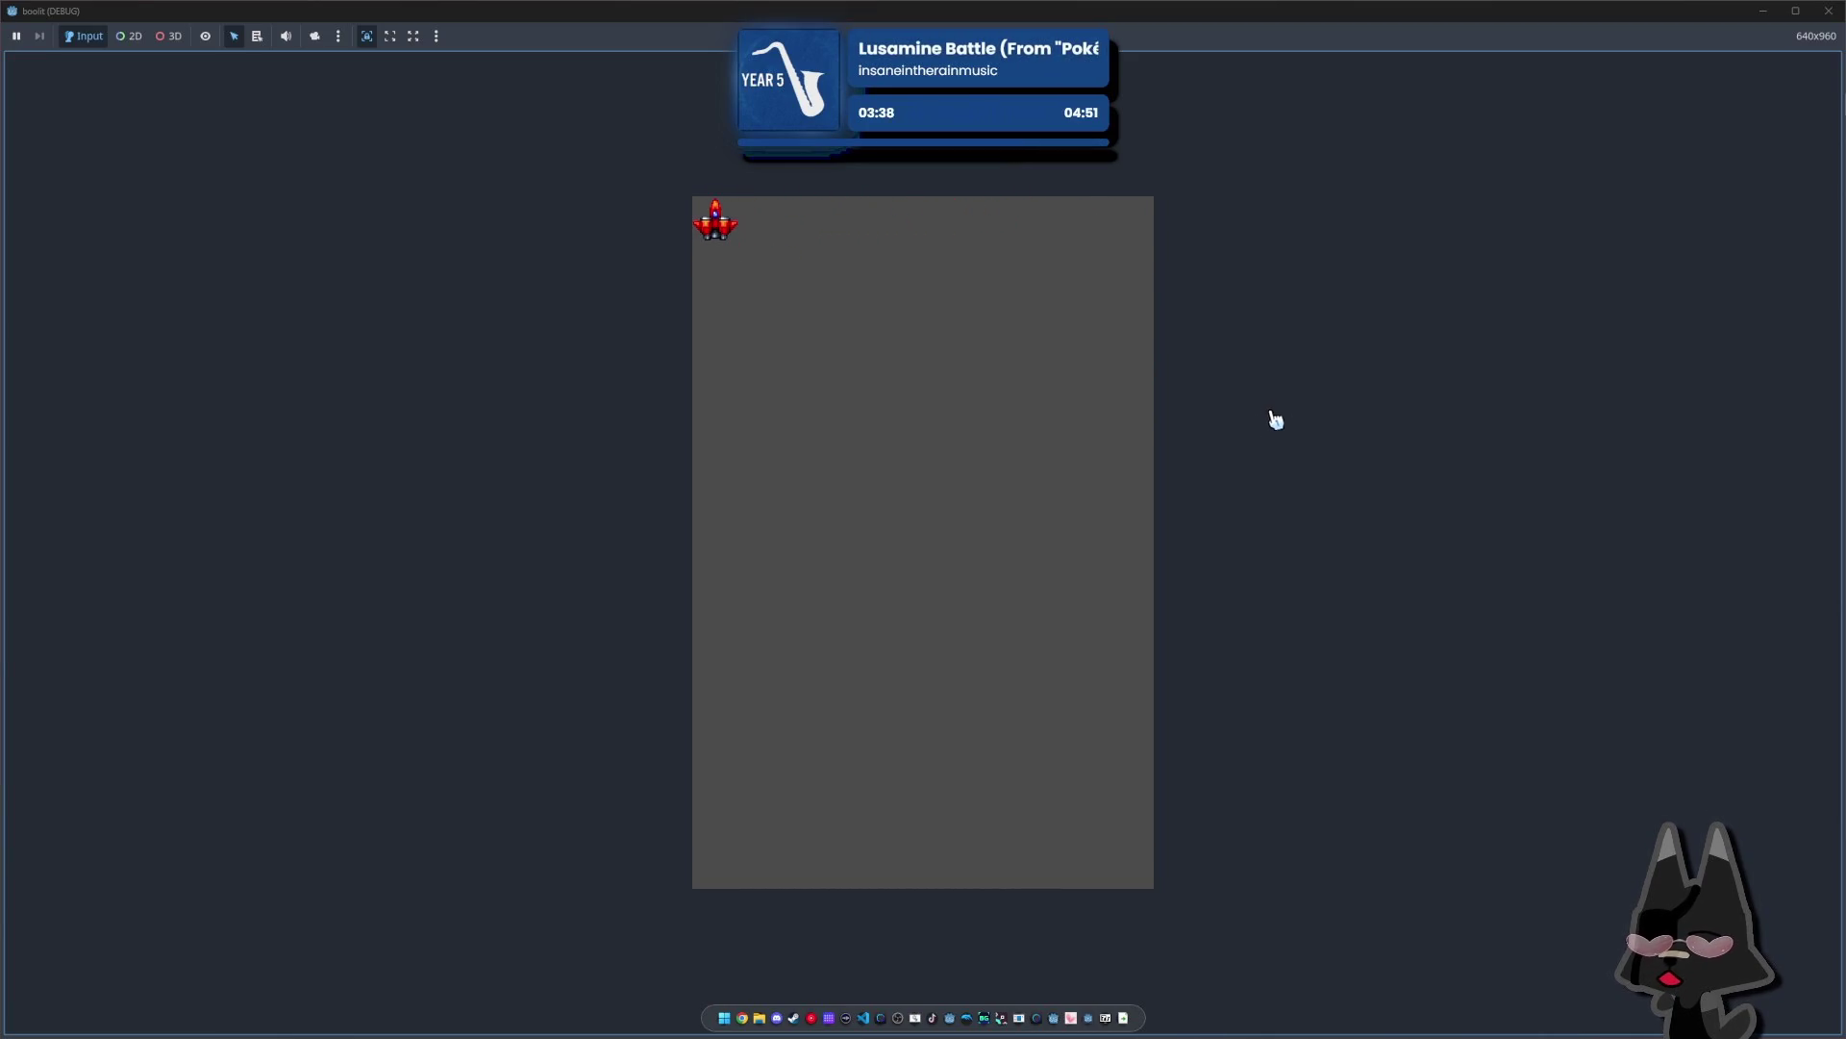
key("Down")
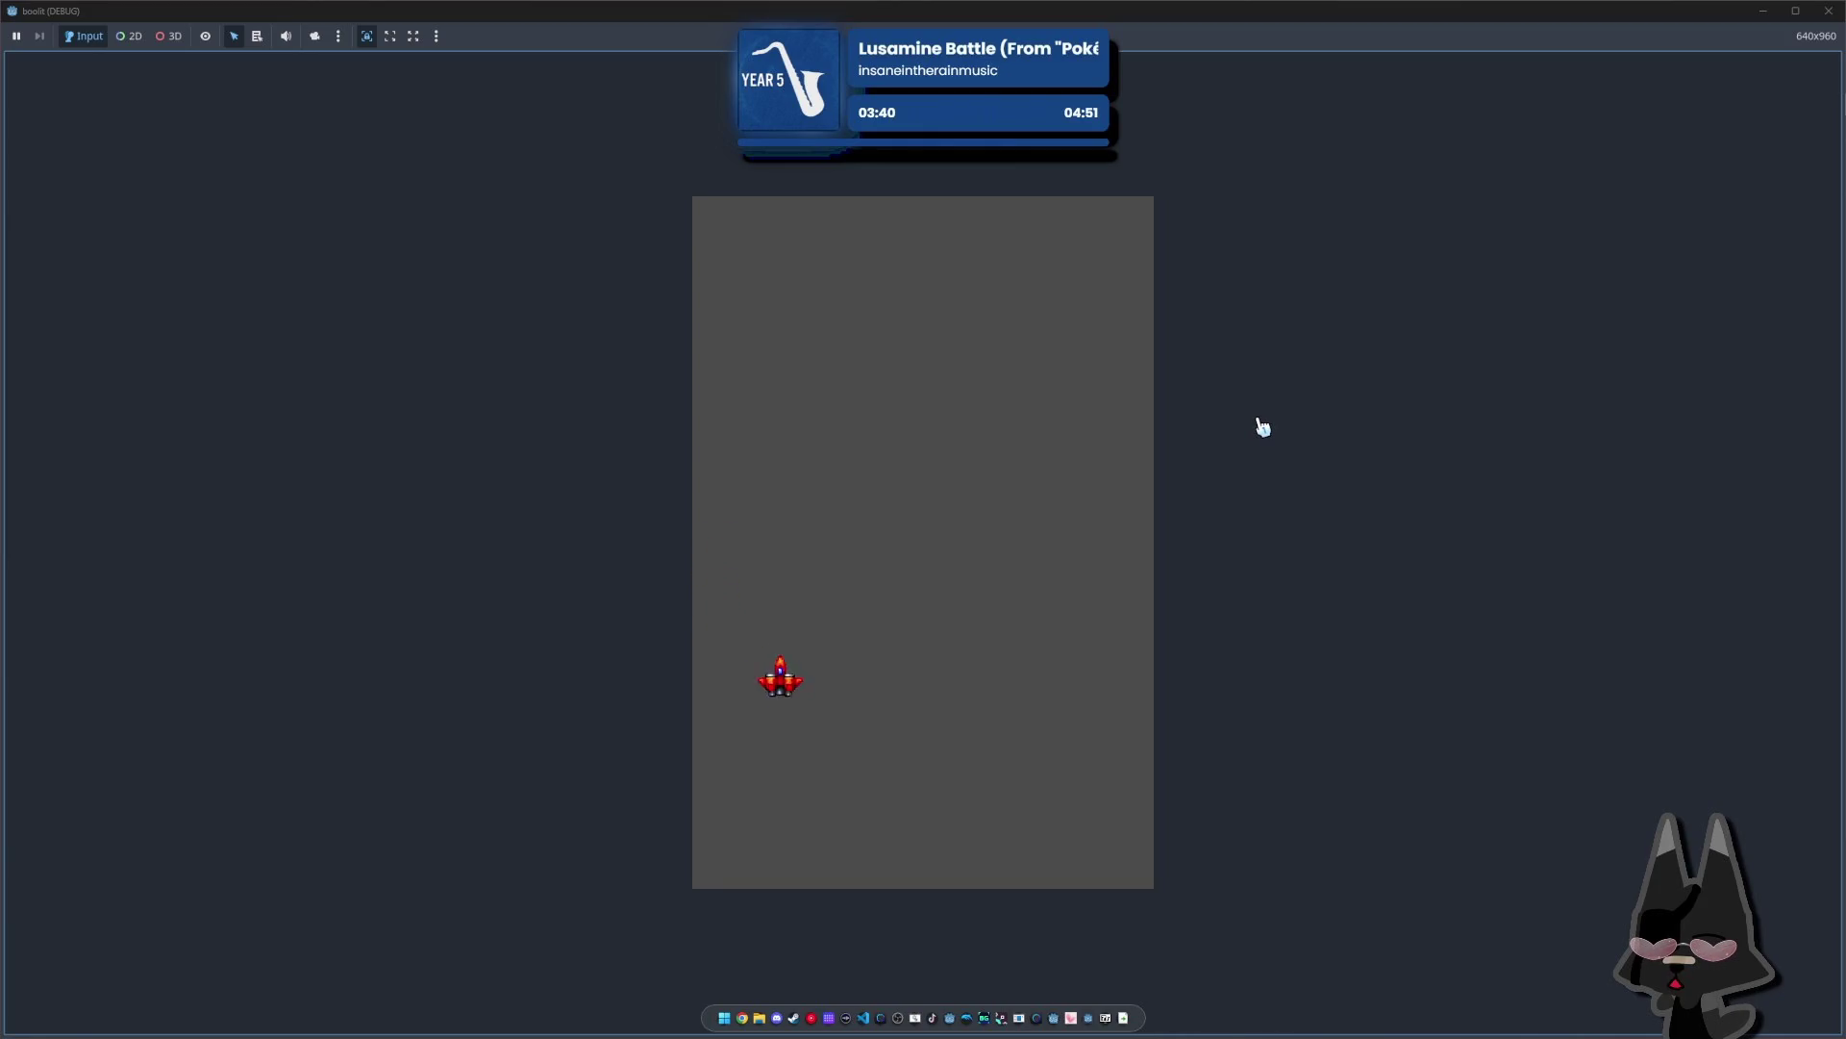
key("Right")
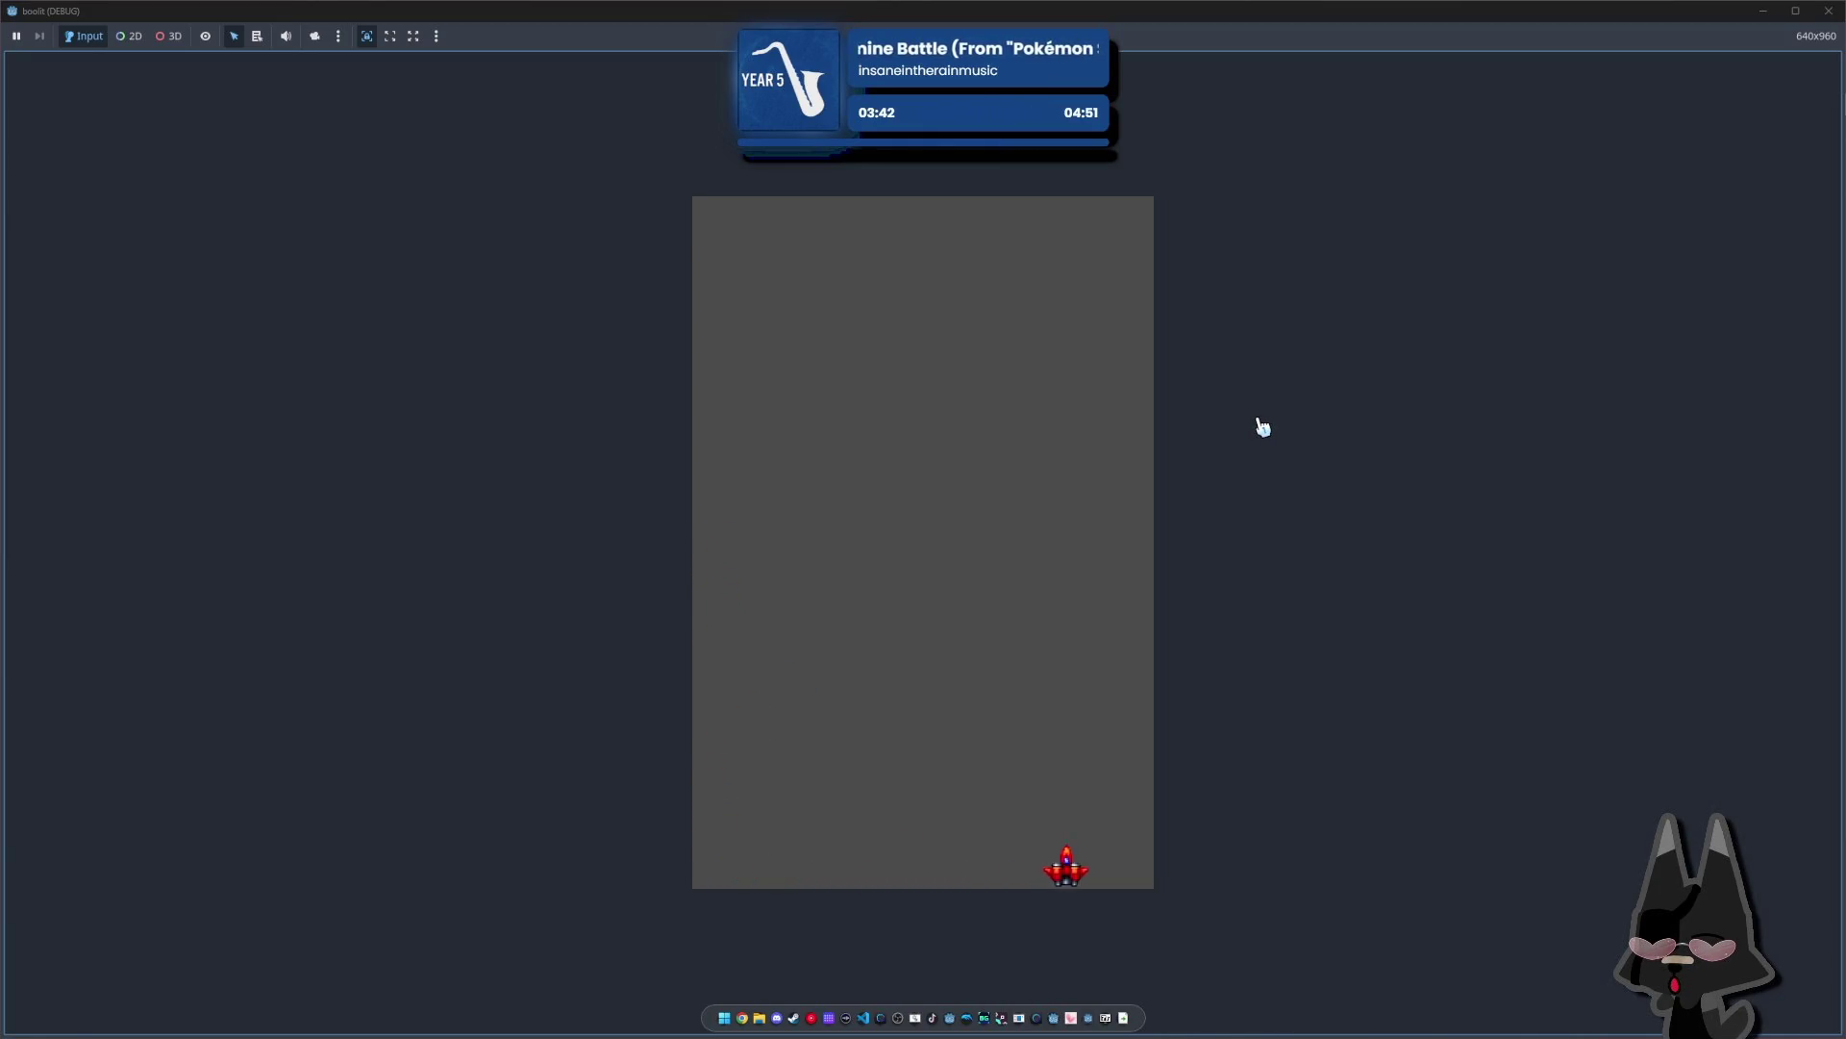
key("Up")
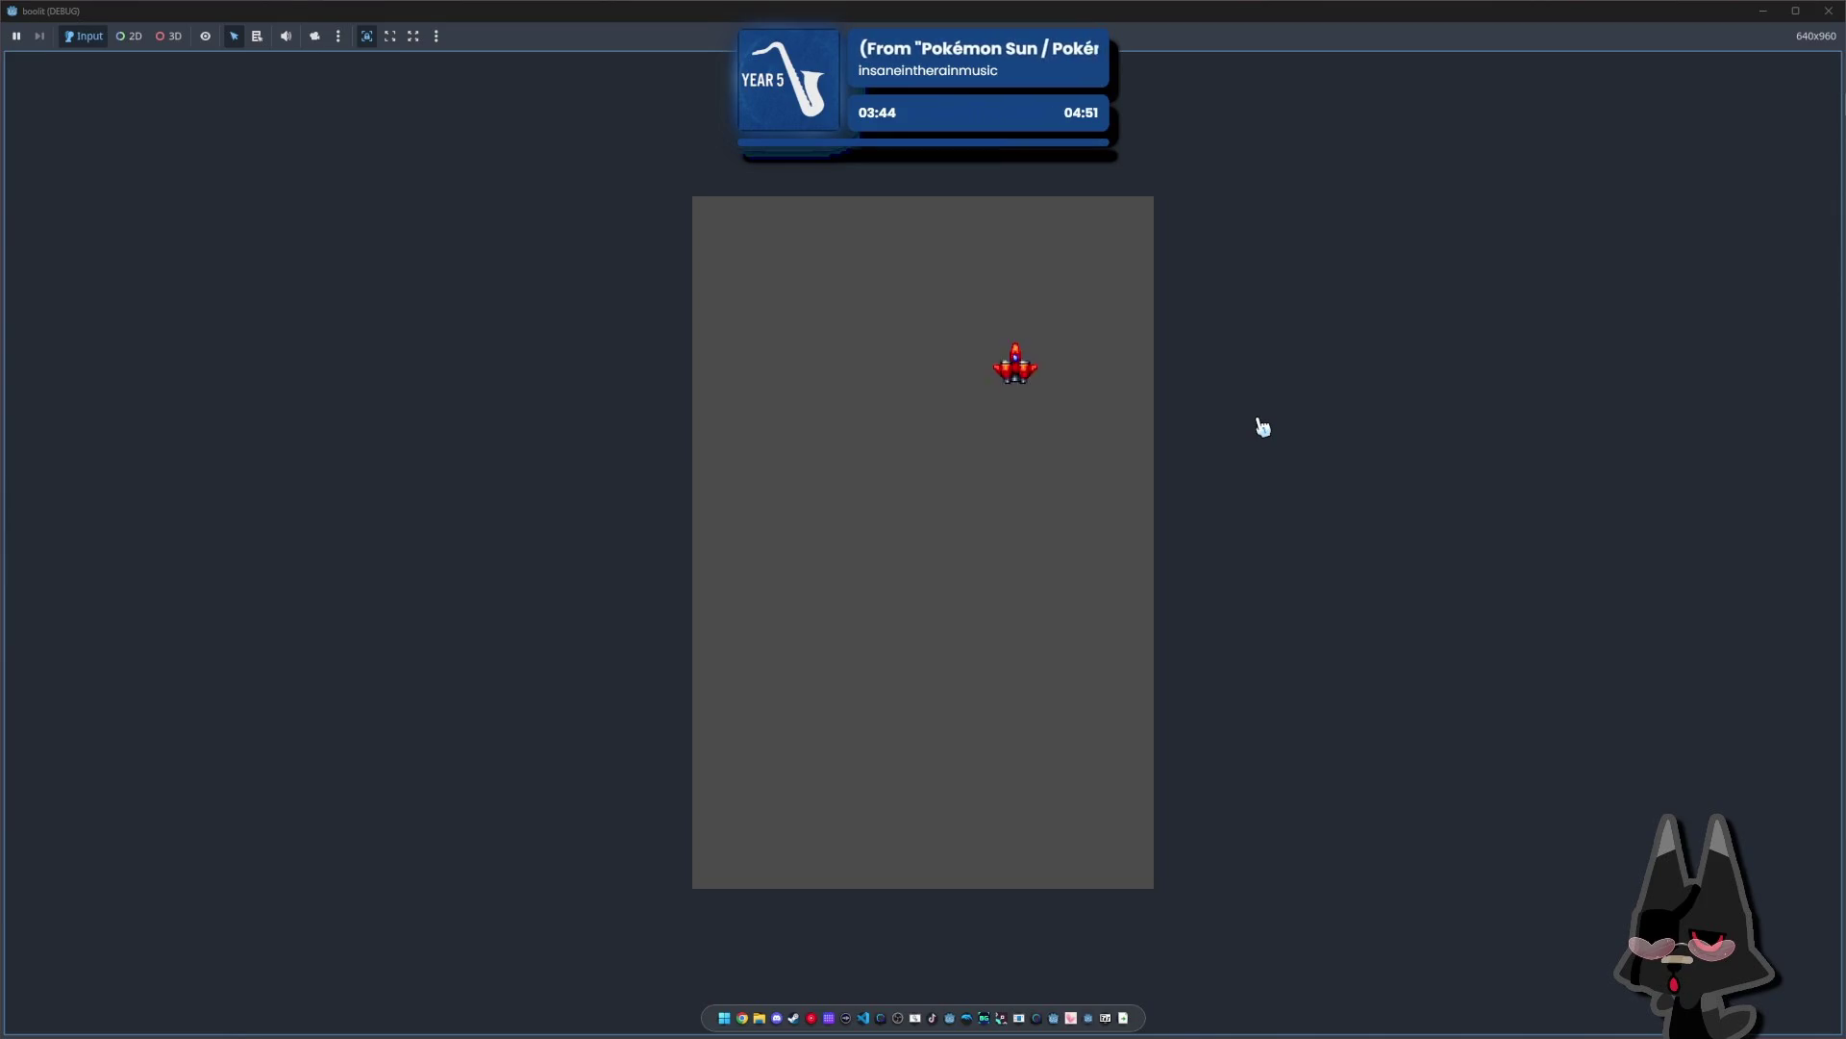
key("Down")
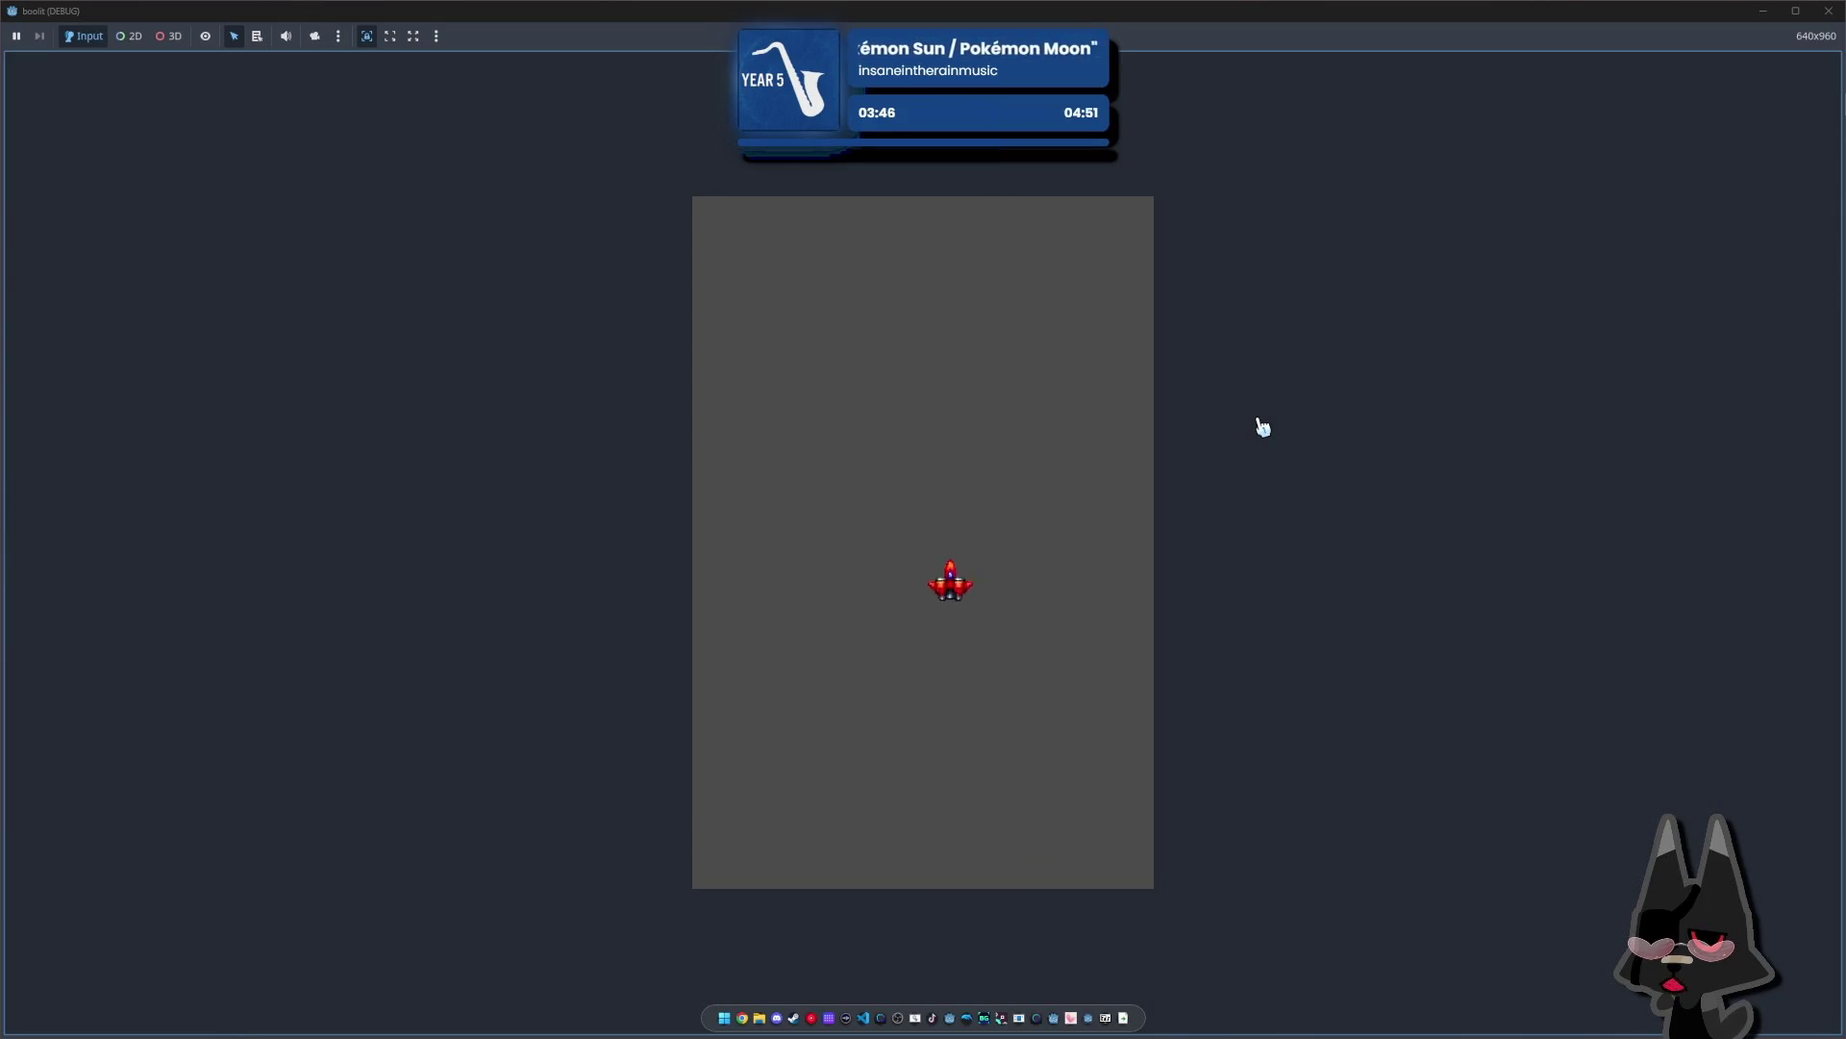